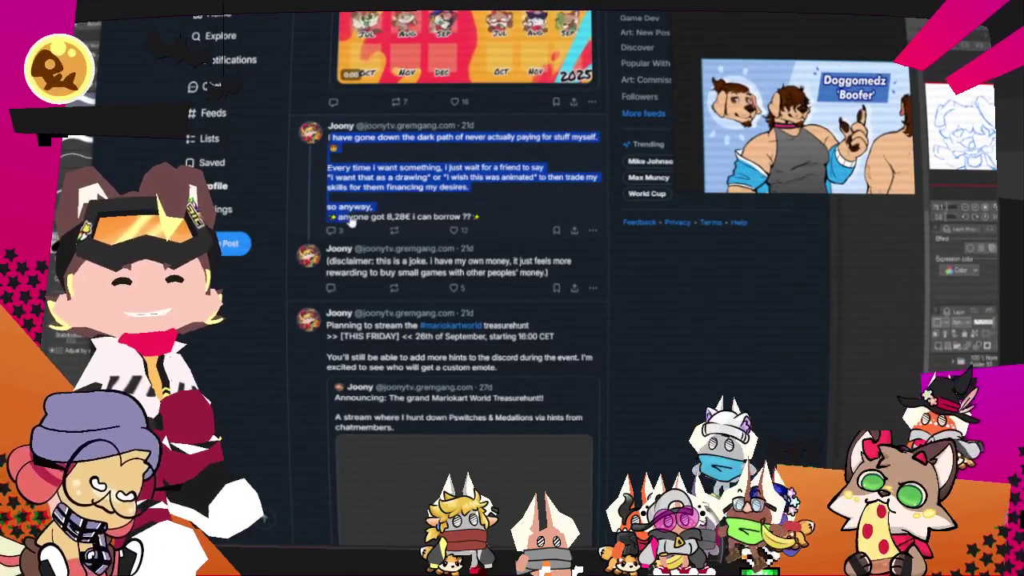
# Step: Leave the Bluesky trading-art post and bring up the blue dog sketch in Clip Studio Paint
pyautogui.moveTo(348, 223); pyautogui.dragTo(477, 220)
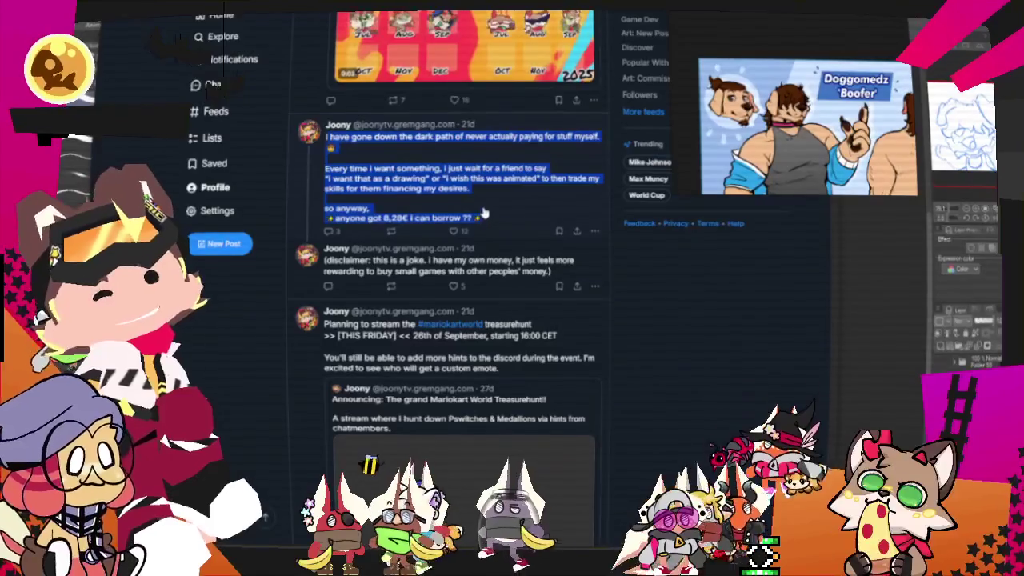
pyautogui.hotkey('alt', 'Tab')
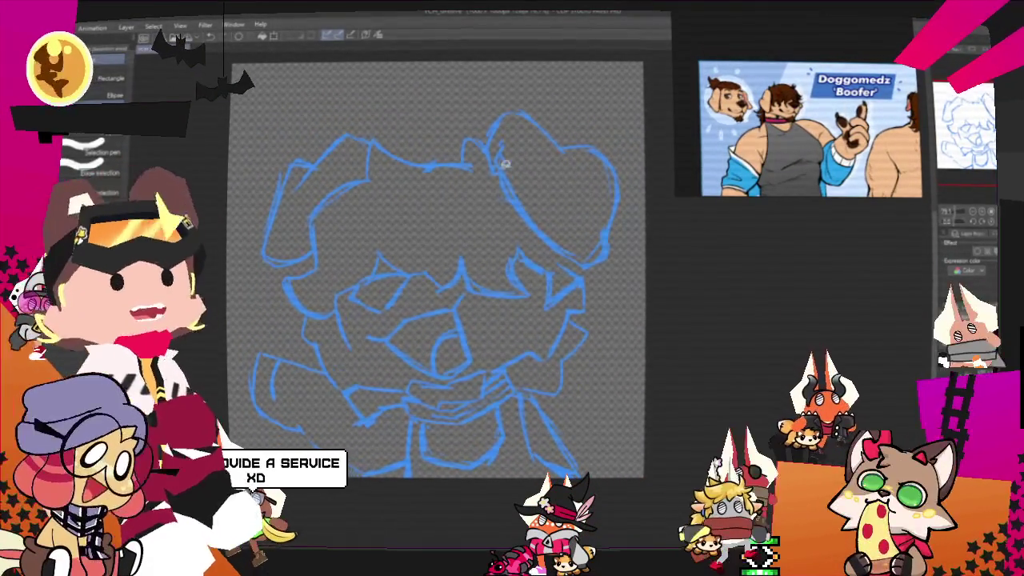
# Step: Lasso the sketch's right ear and shift it slightly down and left
pyautogui.moveTo(484, 129)
pyautogui.mouseDown()
pyautogui.moveTo(642, 265)
pyautogui.moveTo(485, 196)
pyautogui.mouseUp()
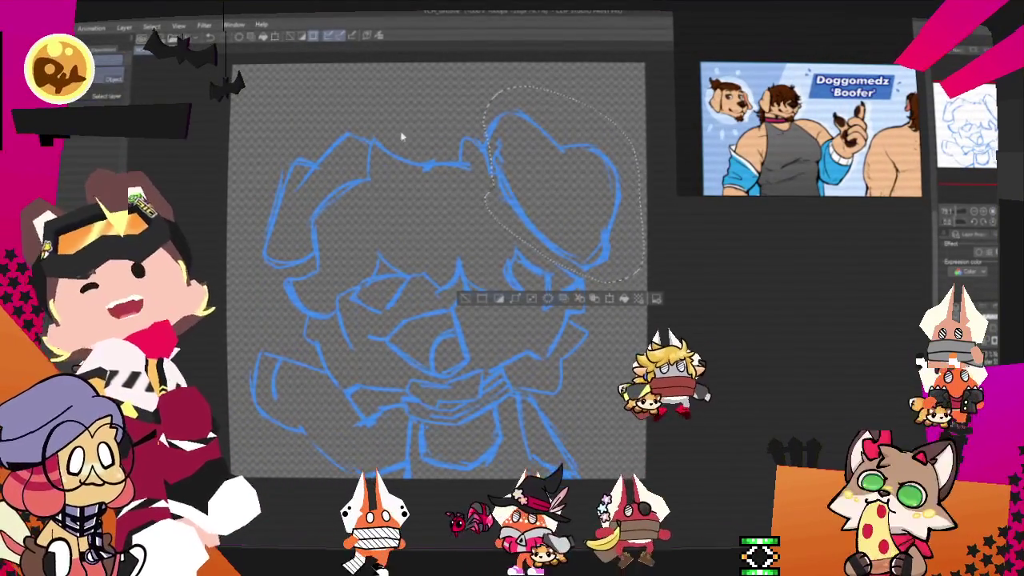
pyautogui.rightClick(602, 220)
pyautogui.click(661, 346)
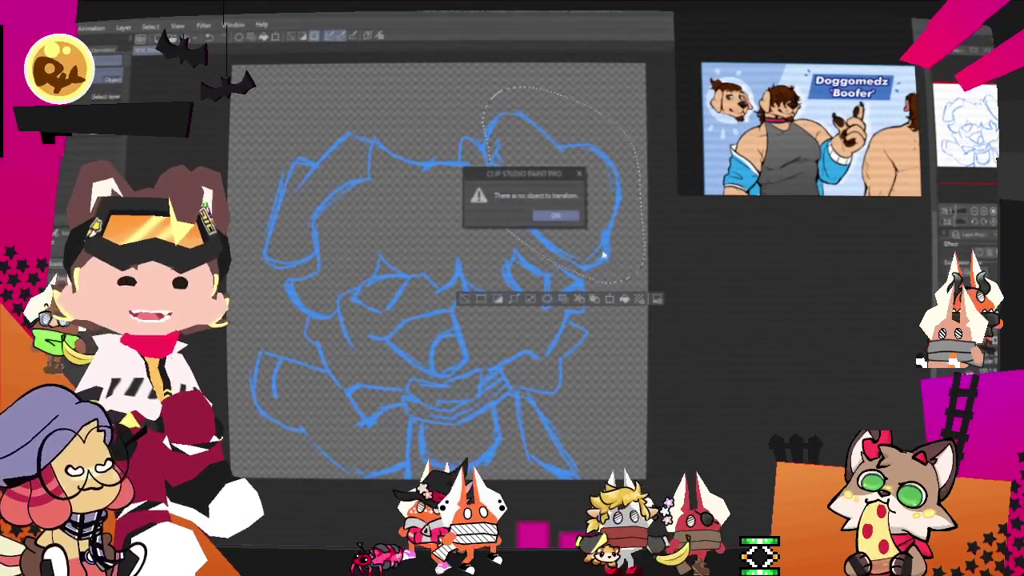
pyautogui.click(582, 205)
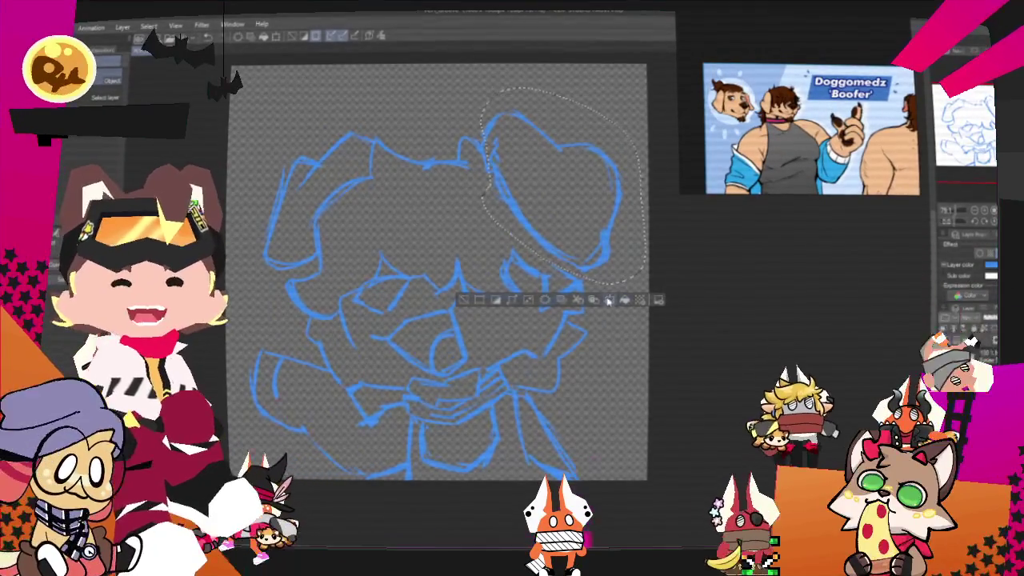
pyautogui.moveTo(610, 264); pyautogui.dragTo(606, 280)
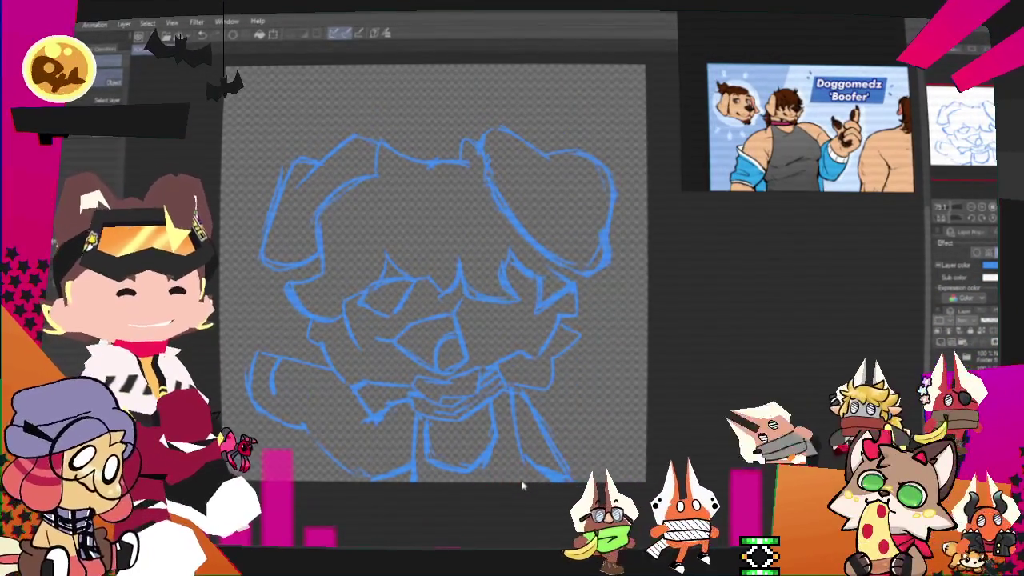
pyautogui.press('p')
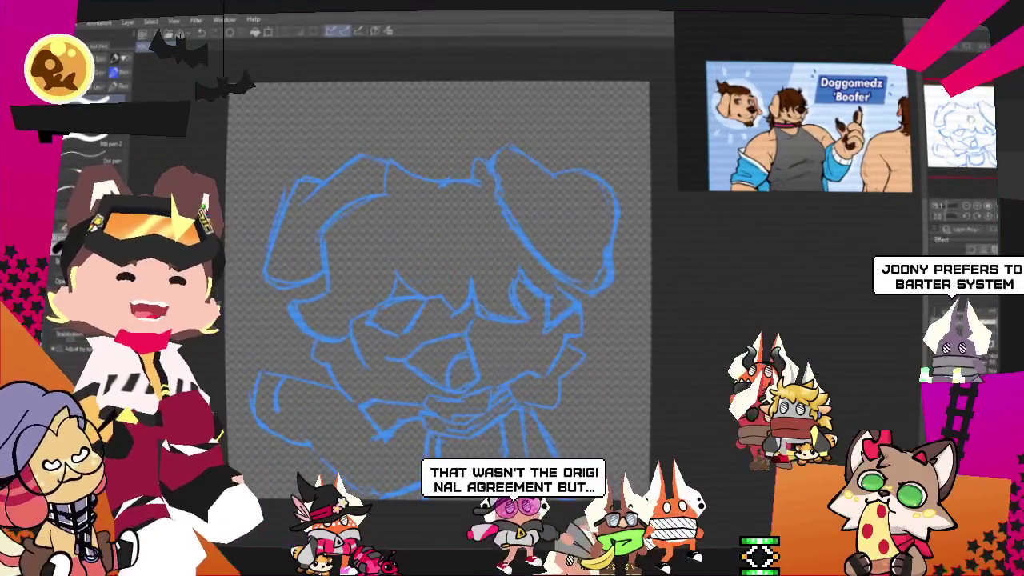
# Step: Ink a black arc along the top of the dog's head
pyautogui.moveTo(432, 271); pyautogui.dragTo(500, 281)
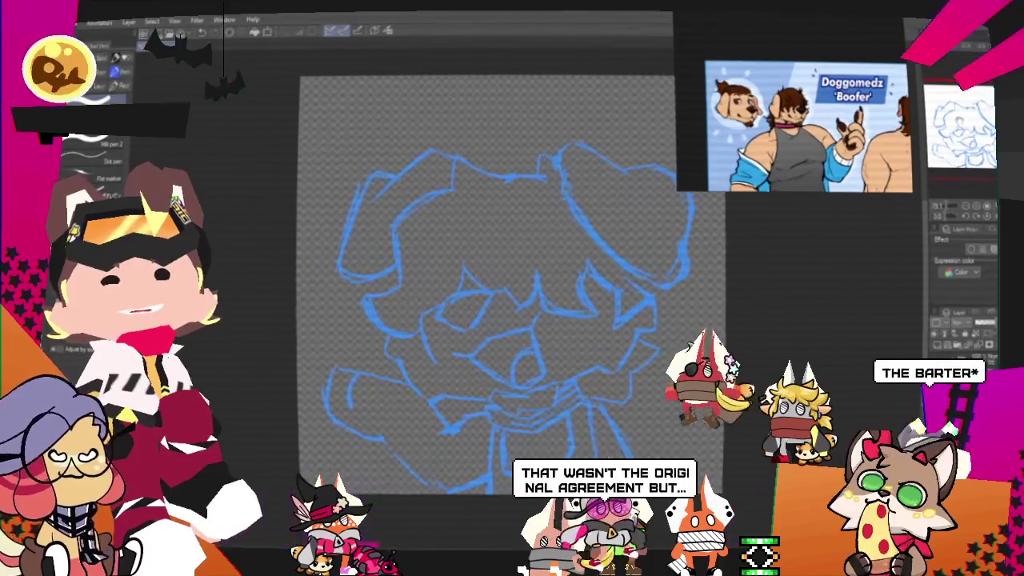
pyautogui.scroll(1, 512, 288)
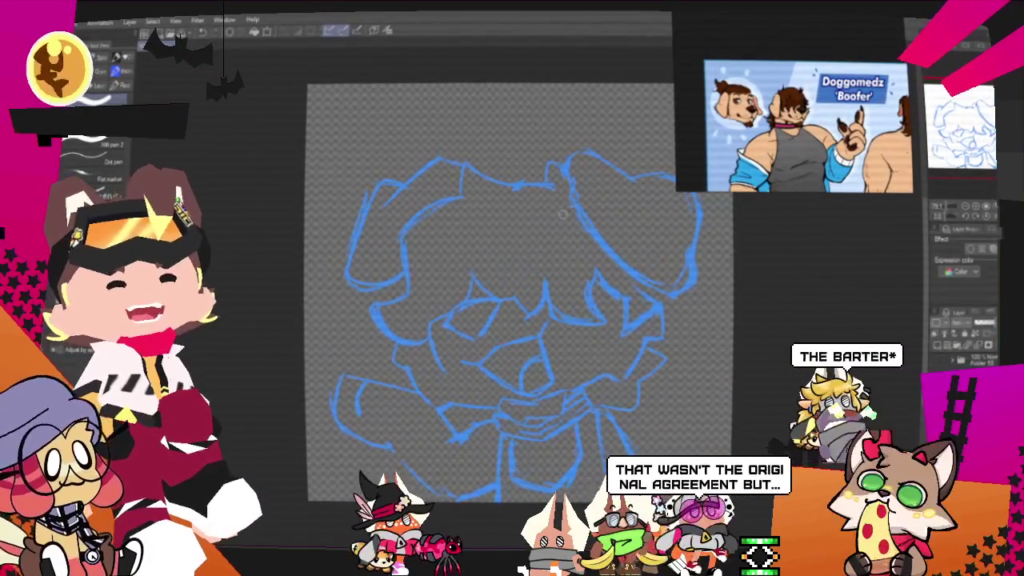
pyautogui.moveTo(512, 181); pyautogui.dragTo(553, 186)
pyautogui.moveTo(449, 200); pyautogui.dragTo(554, 186)
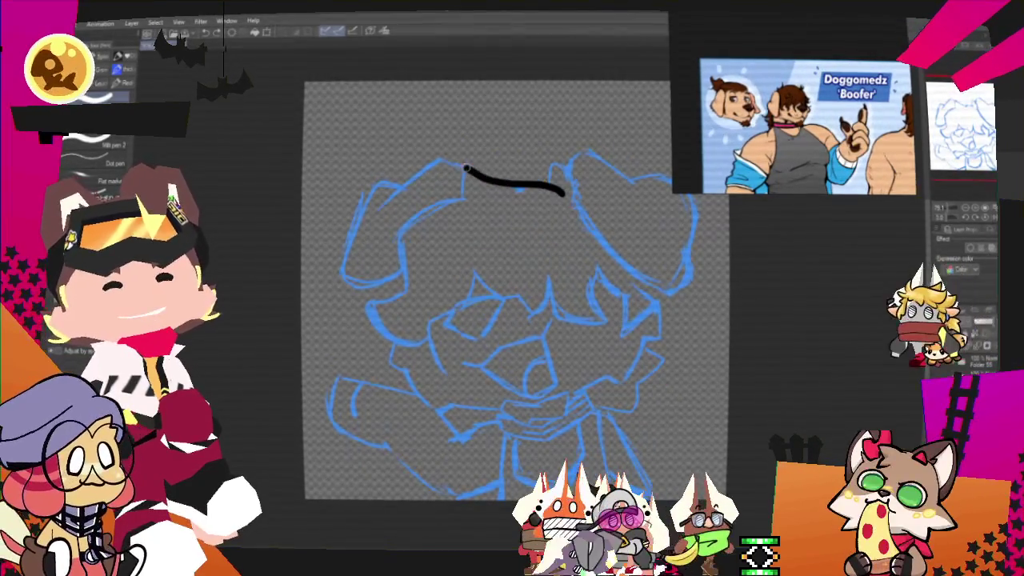
pyautogui.moveTo(451, 200); pyautogui.dragTo(368, 288)
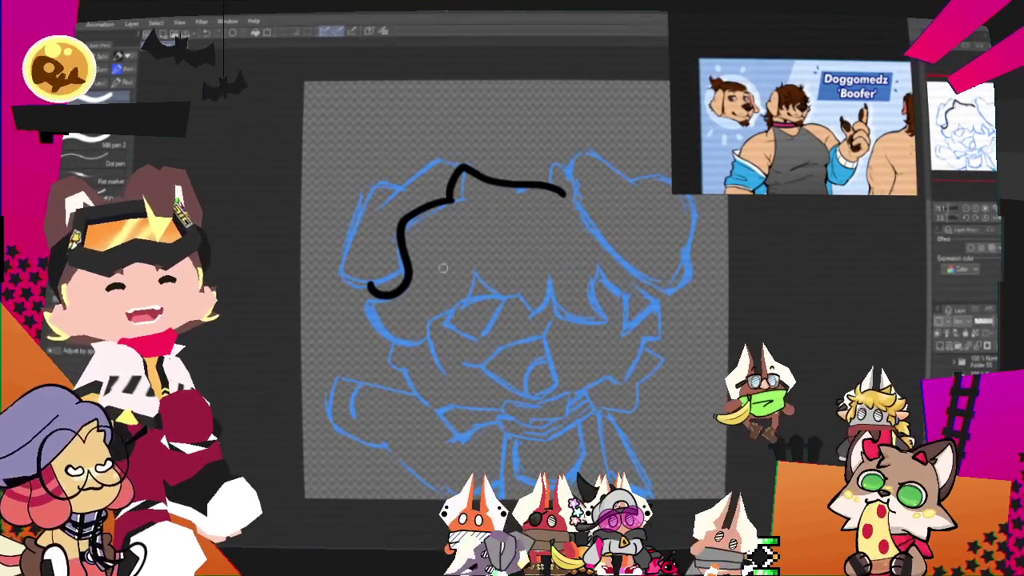
pyautogui.hotkey('ctrl', 'z')
pyautogui.moveTo(453, 202); pyautogui.dragTo(408, 280)
pyautogui.hotkey('ctrl', 'z')
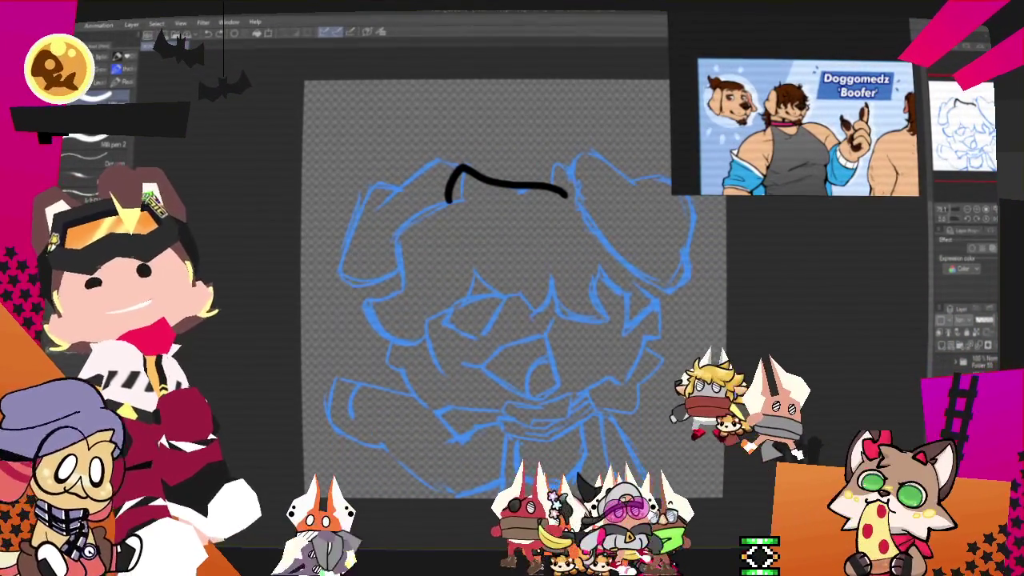
# Step: Trace the left side of the hair down from the arc, redrawing its lower end
pyautogui.moveTo(441, 236); pyautogui.dragTo(546, 208)
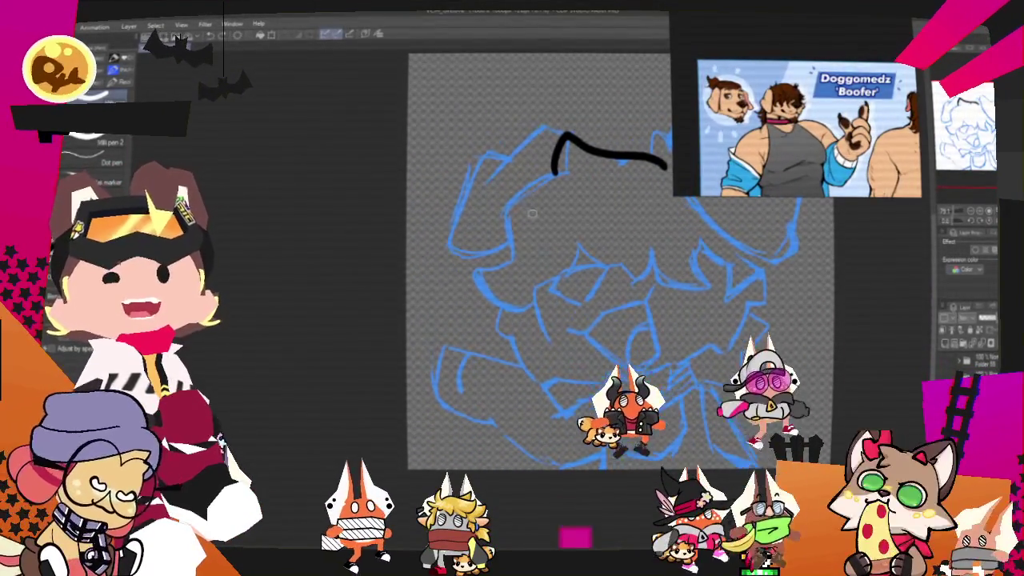
pyautogui.moveTo(564, 152); pyautogui.dragTo(504, 214)
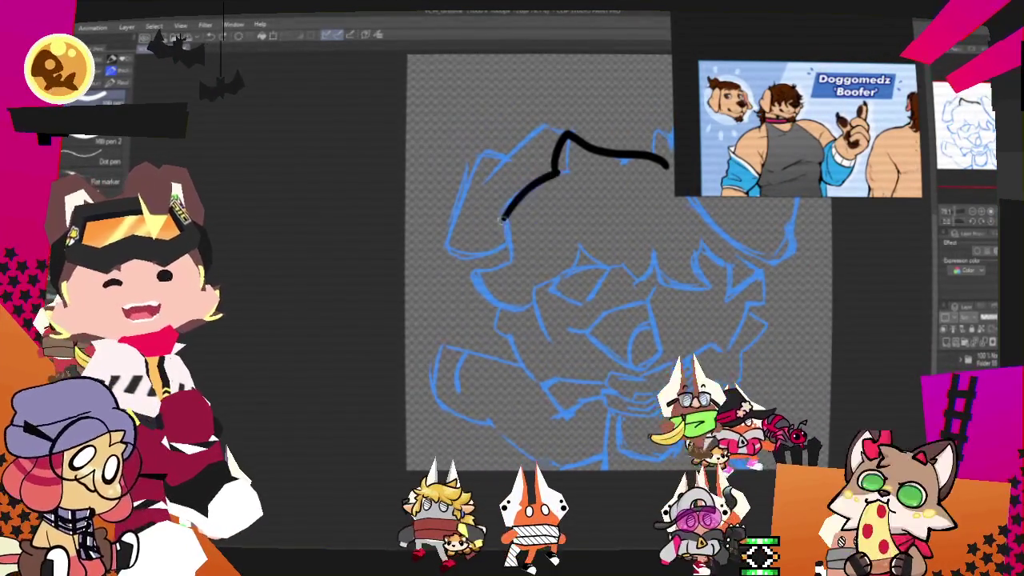
pyautogui.hotkey('ctrl', 'z')
pyautogui.moveTo(532, 184)
pyautogui.mouseDown()
pyautogui.moveTo(498, 218)
pyautogui.moveTo(473, 269)
pyautogui.moveTo(528, 310)
pyautogui.mouseUp()
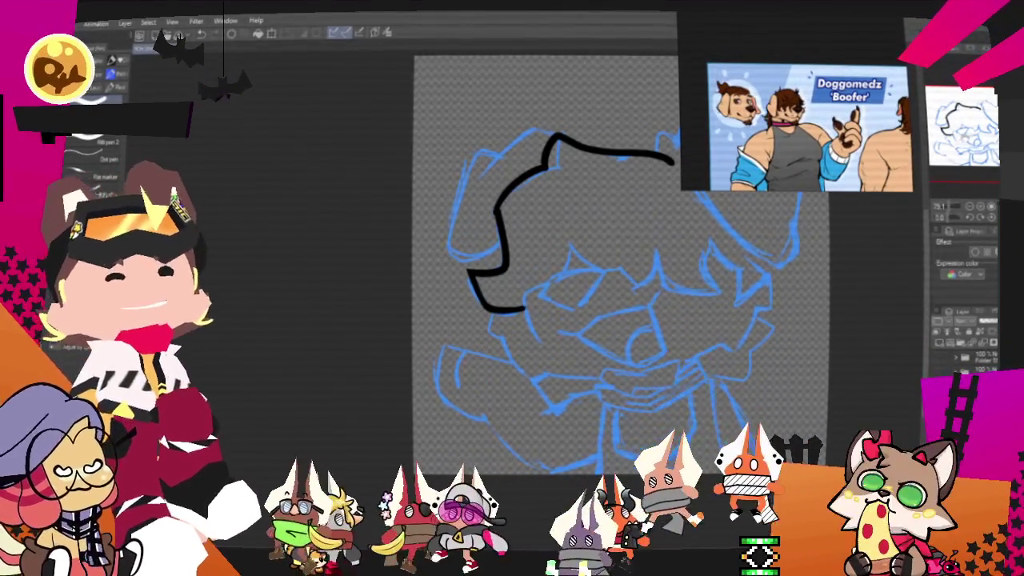
pyautogui.moveTo(620, 264)
pyautogui.mouseDown()
pyautogui.moveTo(532, 244)
pyautogui.moveTo(524, 283)
pyautogui.moveTo(556, 272)
pyautogui.mouseUp()
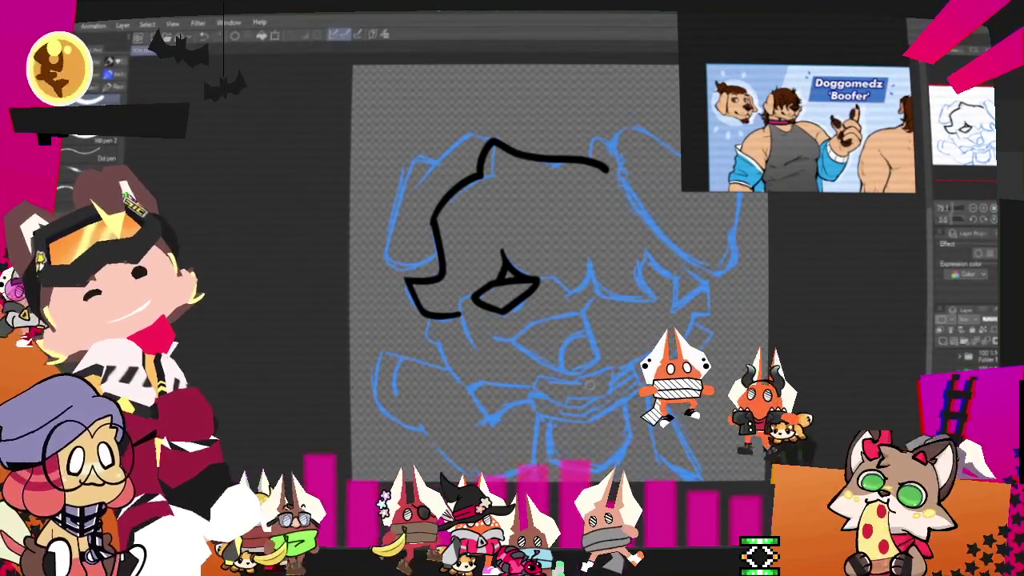
# Step: Extend the left eye outline and ink the tongue loop inside the mouth
pyautogui.moveTo(473, 298)
pyautogui.mouseDown()
pyautogui.moveTo(460, 305)
pyautogui.moveTo(475, 348)
pyautogui.mouseUp()
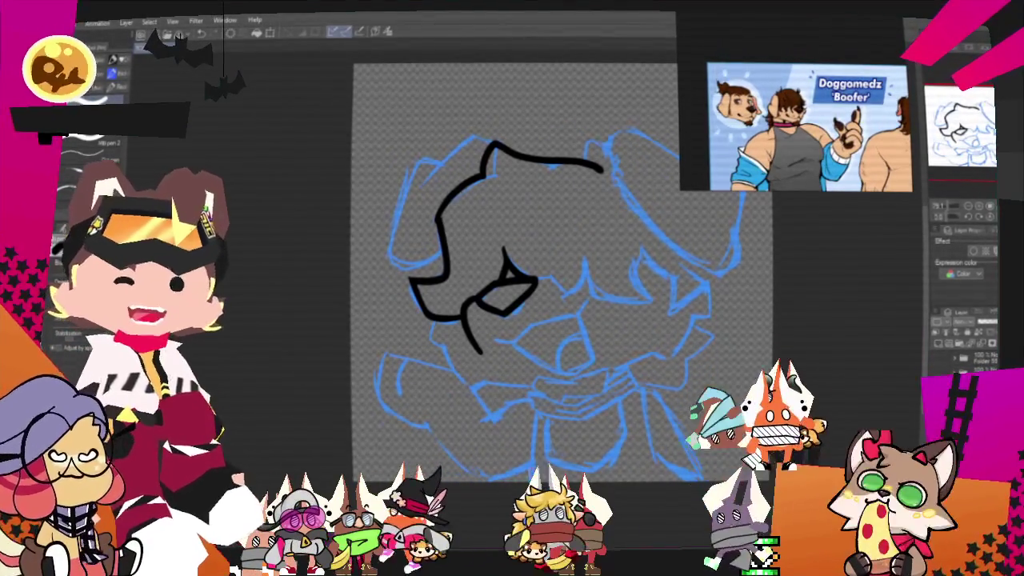
pyautogui.moveTo(512, 272); pyautogui.dragTo(554, 257)
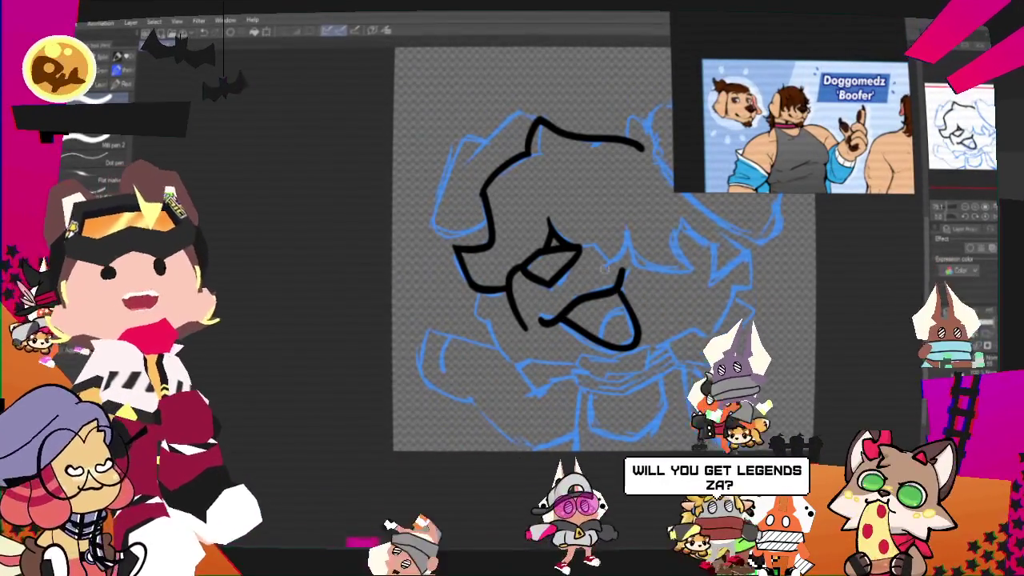
pyautogui.moveTo(602, 314); pyautogui.dragTo(625, 309)
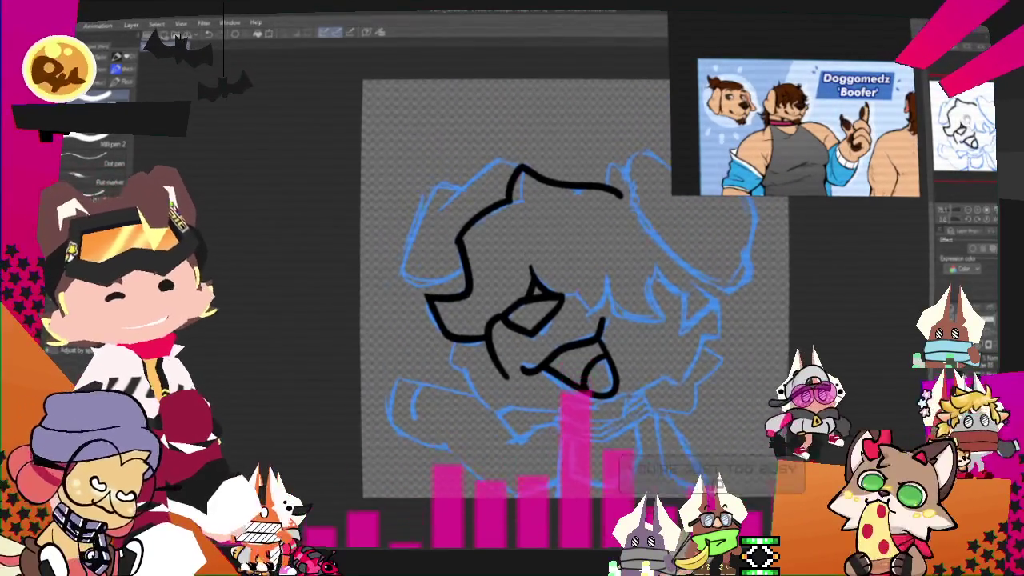
# Step: Ink the closed right eye strokes and a lower-face outline, redrawing undone strokes
pyautogui.moveTo(516, 255)
pyautogui.mouseDown()
pyautogui.moveTo(569, 235)
pyautogui.moveTo(596, 272)
pyautogui.moveTo(637, 284)
pyautogui.mouseUp()
pyautogui.hotkey('ctrl', 'z')
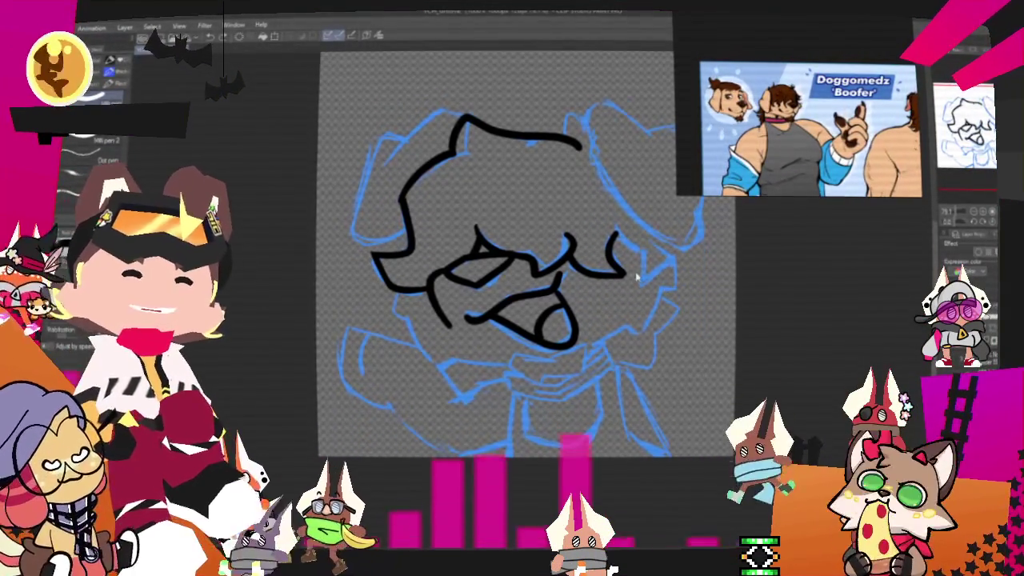
pyautogui.hotkey('ctrl', 'z')
pyautogui.moveTo(578, 264); pyautogui.dragTo(624, 276)
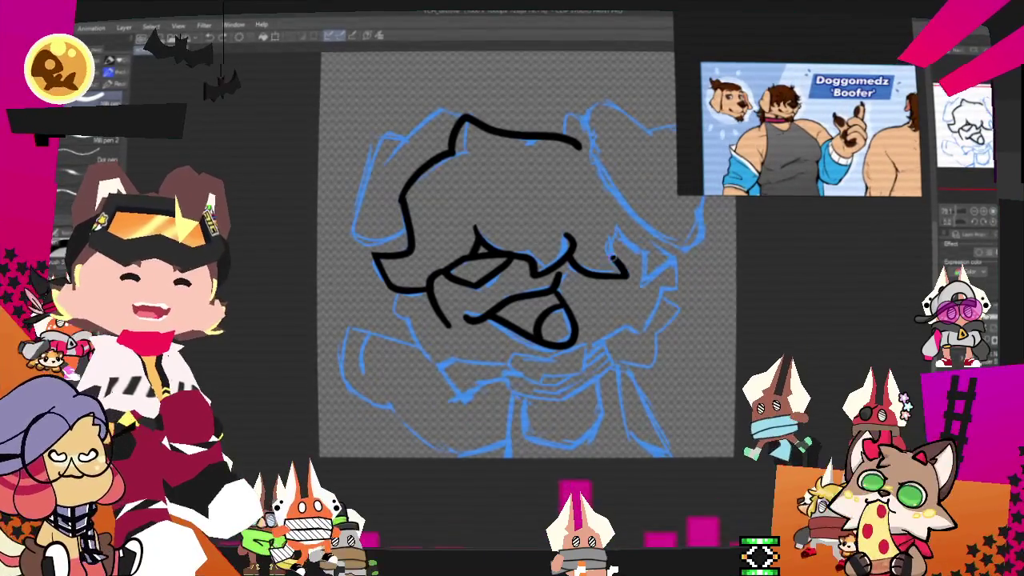
pyautogui.moveTo(614, 232); pyautogui.dragTo(626, 276)
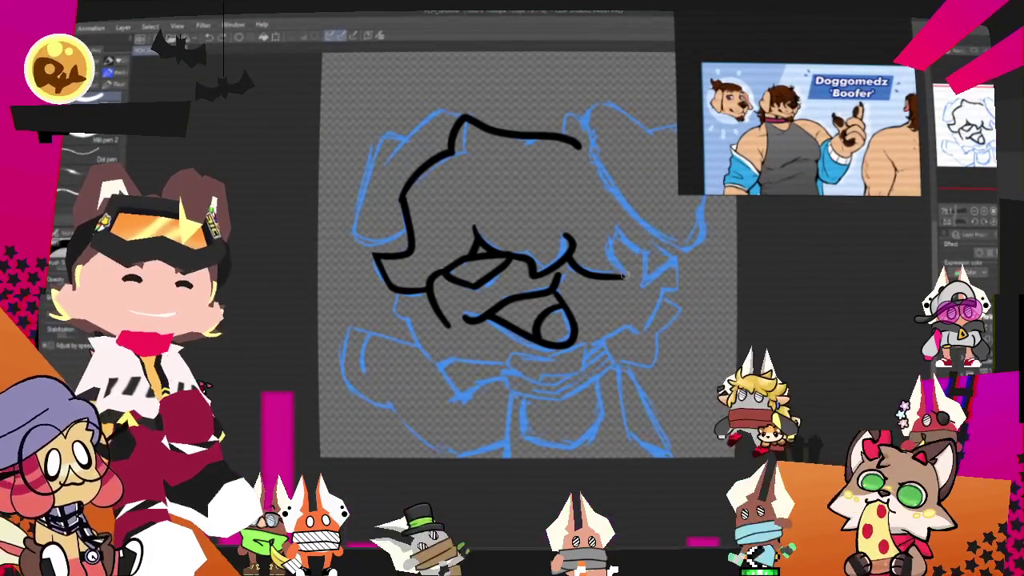
pyautogui.hotkey('ctrl', 'z')
pyautogui.moveTo(610, 230); pyautogui.dragTo(626, 276)
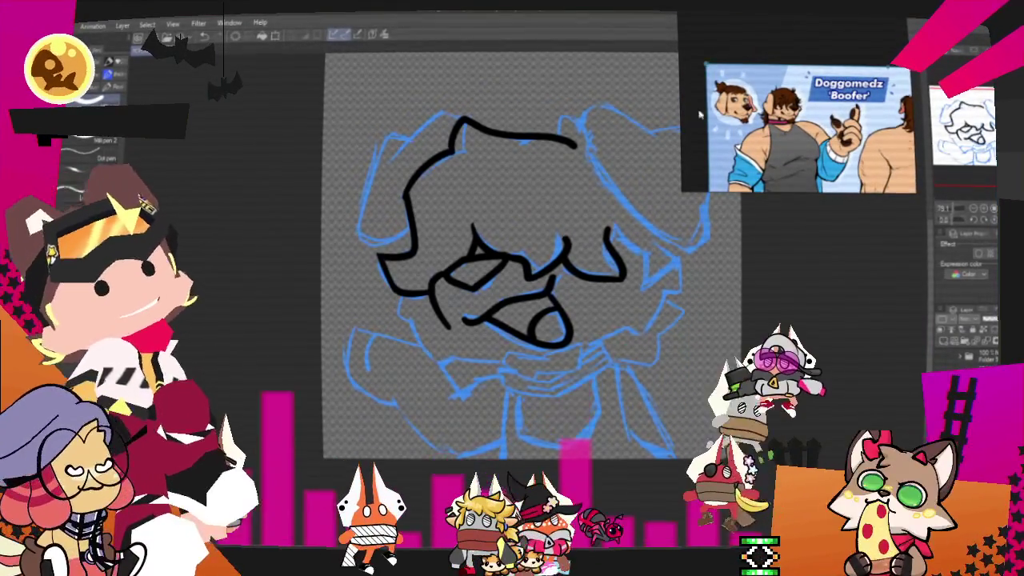
pyautogui.moveTo(512, 255); pyautogui.dragTo(621, 273)
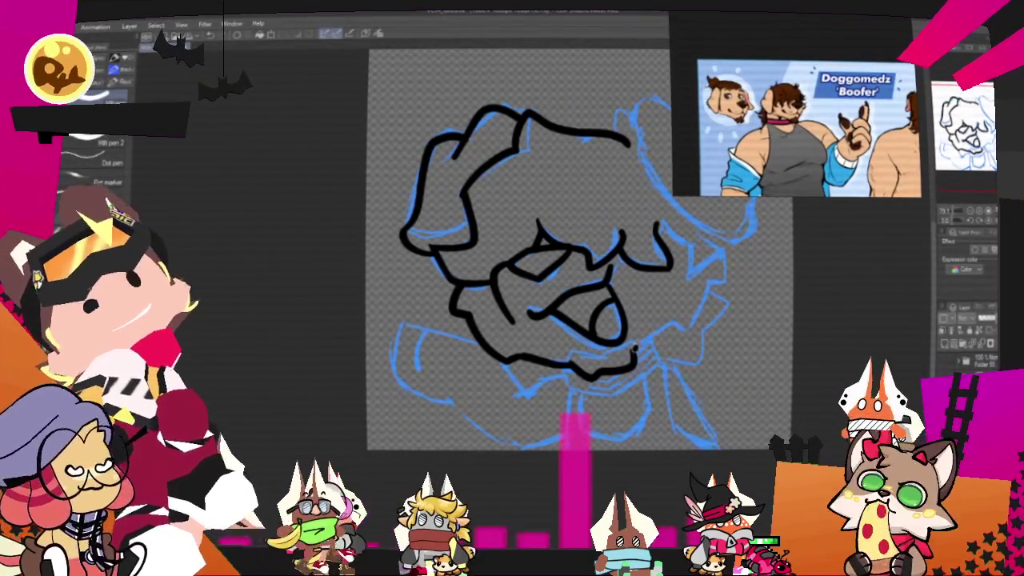
pyautogui.moveTo(670, 332); pyautogui.dragTo(706, 295)
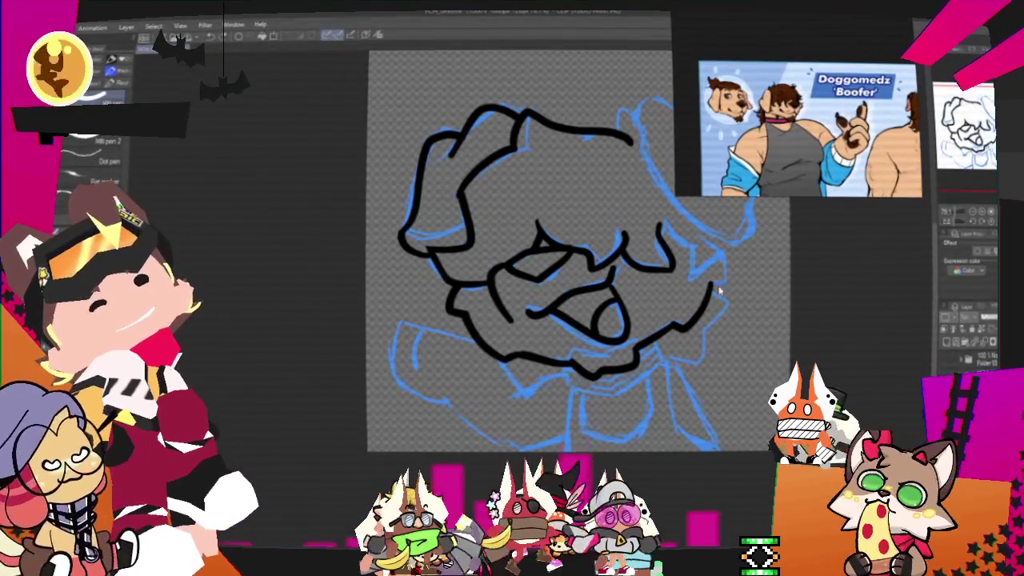
pyautogui.moveTo(726, 255); pyautogui.dragTo(717, 296)
pyautogui.hotkey('ctrl', 'z')
pyautogui.moveTo(724, 255); pyautogui.dragTo(725, 282)
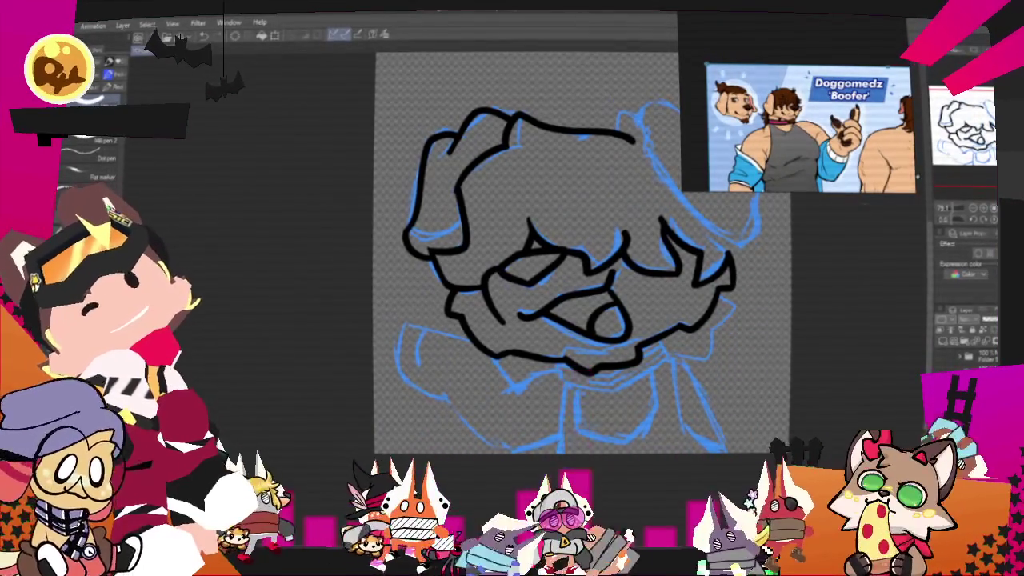
pyautogui.moveTo(559, 240); pyautogui.dragTo(525, 283)
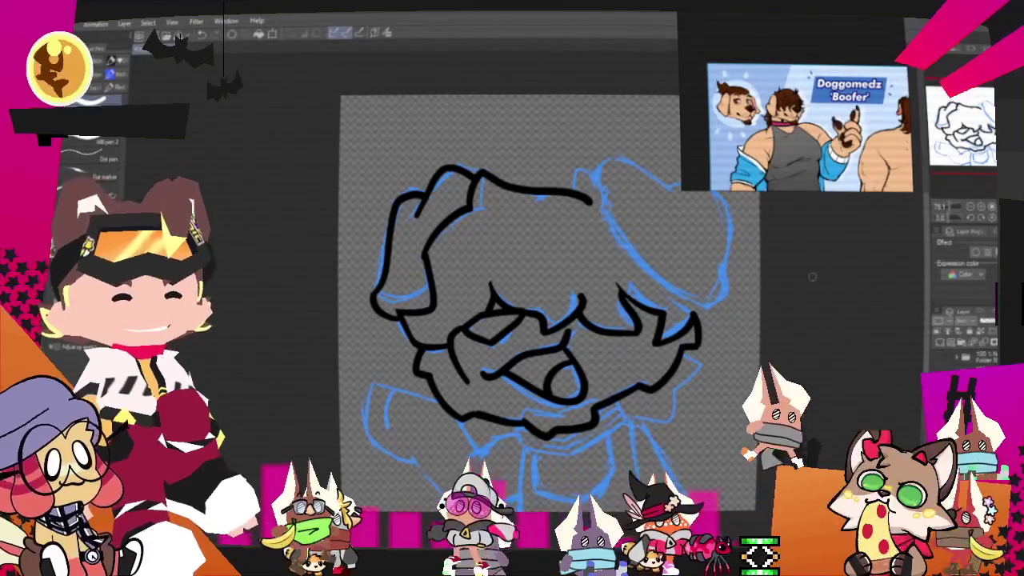
pyautogui.moveTo(560, 320); pyautogui.dragTo(604, 226)
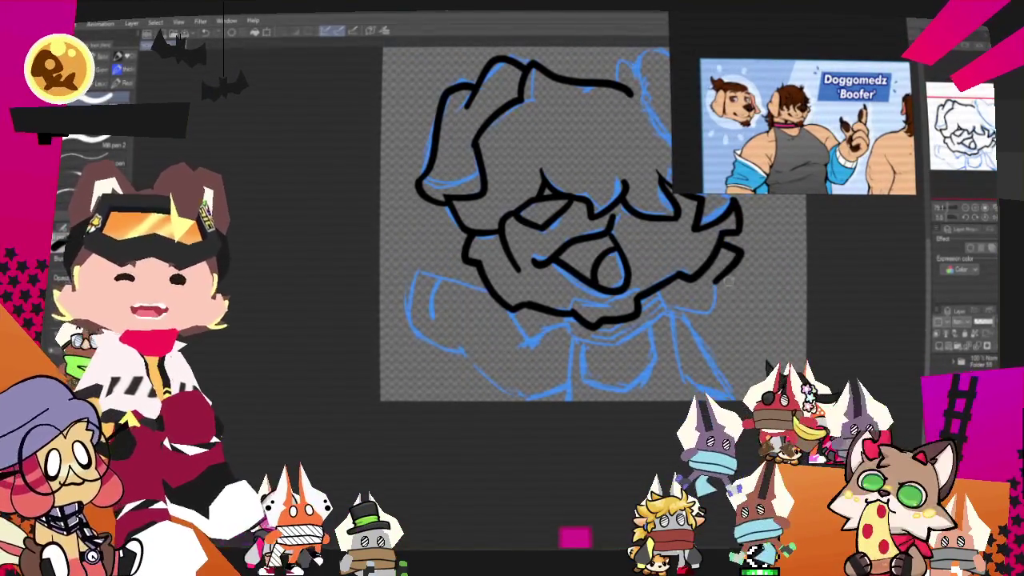
pyautogui.moveTo(673, 311)
pyautogui.mouseDown()
pyautogui.moveTo(710, 308)
pyautogui.moveTo(670, 306)
pyautogui.mouseUp()
# Step: Ink the lower jaw, neck line, torso edge and left shoulder outline
pyautogui.hotkey('ctrl', 'z')
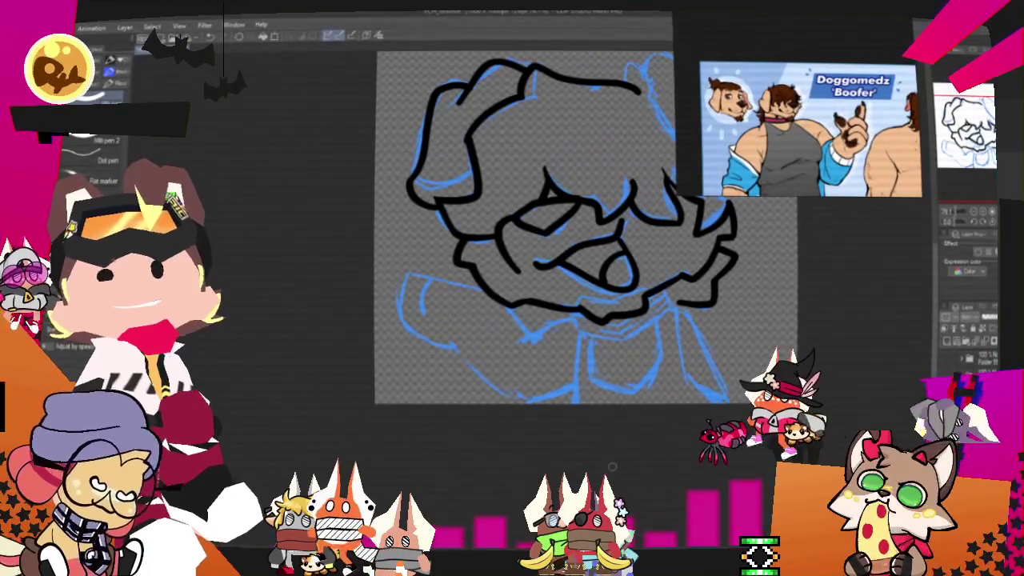
pyautogui.moveTo(609, 461); pyautogui.dragTo(646, 434)
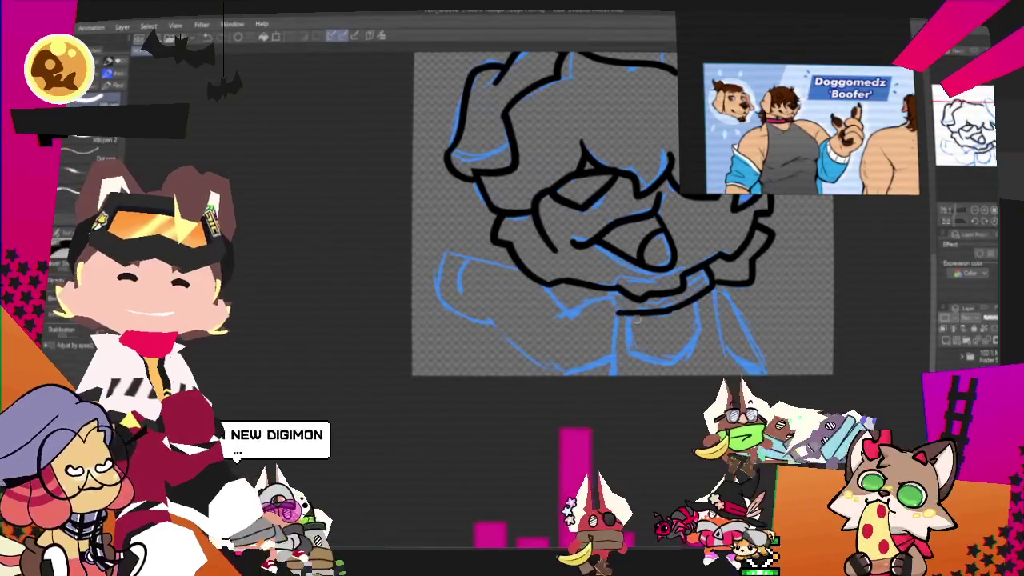
pyautogui.moveTo(637, 312); pyautogui.dragTo(614, 309)
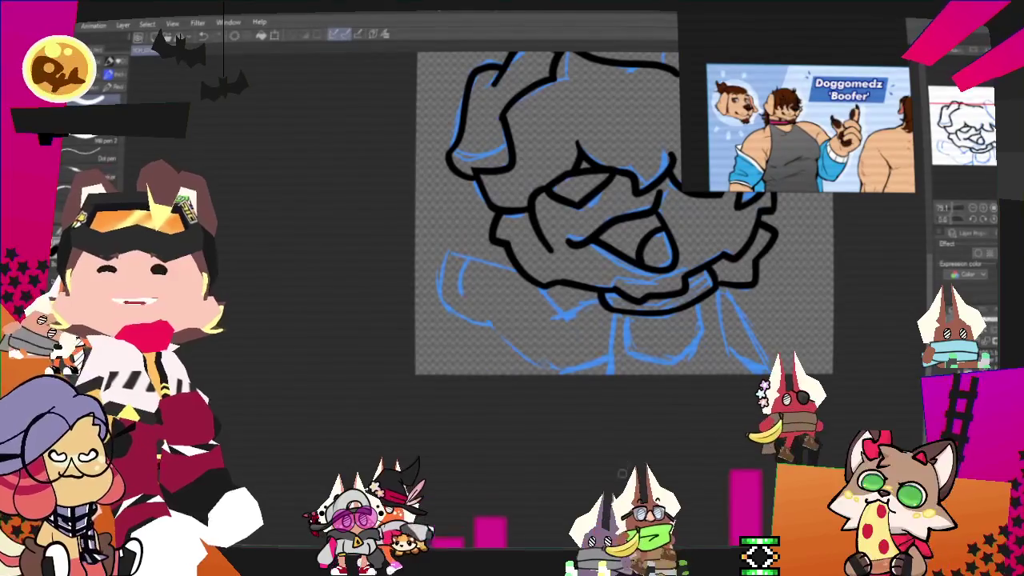
pyautogui.moveTo(608, 313); pyautogui.dragTo(610, 372)
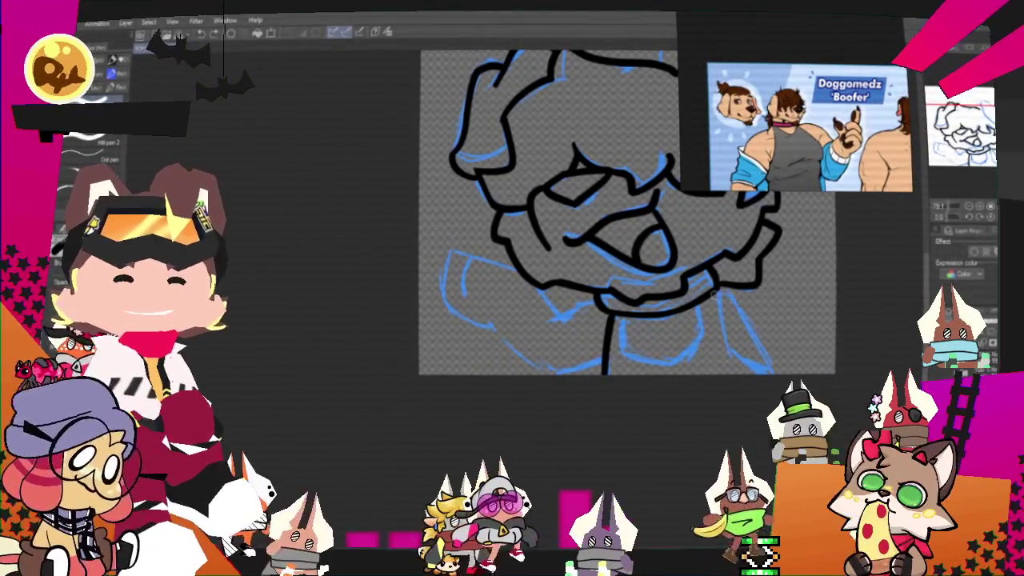
pyautogui.moveTo(720, 300); pyautogui.dragTo(770, 370)
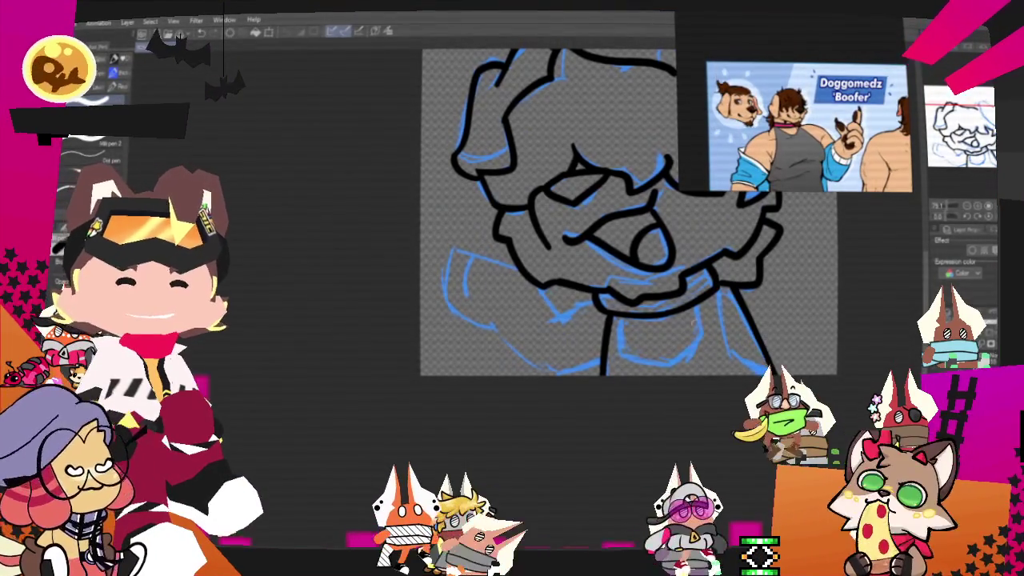
pyautogui.moveTo(554, 318)
pyautogui.mouseDown()
pyautogui.moveTo(596, 302)
pyautogui.moveTo(560, 318)
pyautogui.mouseUp()
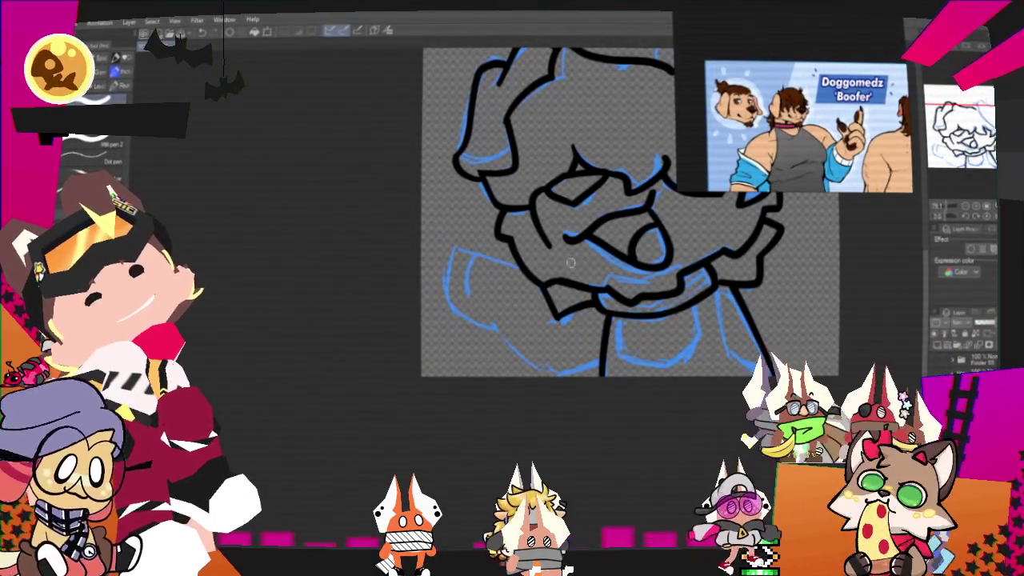
pyautogui.moveTo(480, 254)
pyautogui.mouseDown()
pyautogui.moveTo(504, 324)
pyautogui.moveTo(564, 376)
pyautogui.mouseUp()
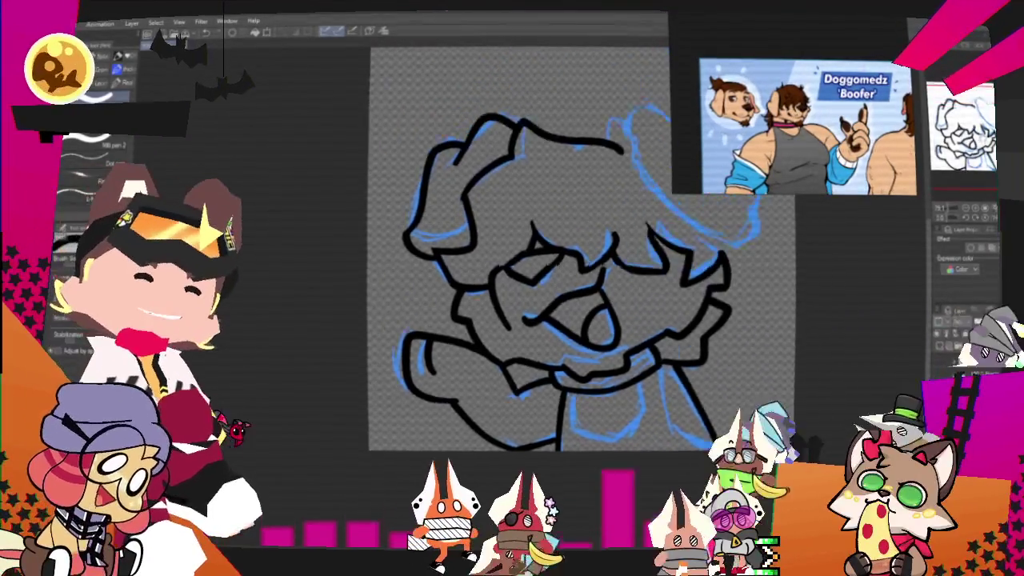
pyautogui.scroll(3, 747, 281)
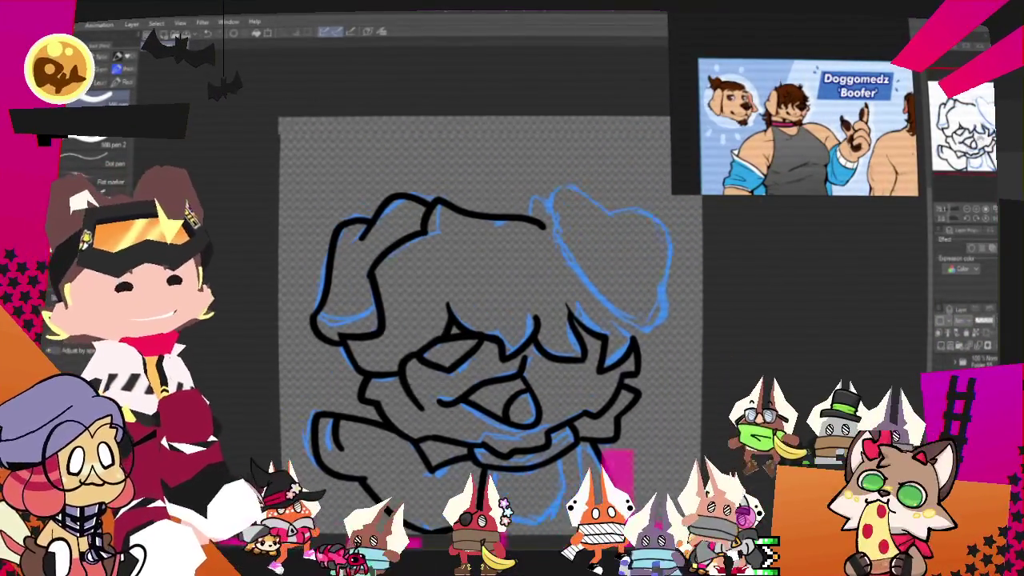
# Step: Trace the dog's right ear outline in black with the head in view
pyautogui.moveTo(747, 280); pyautogui.dragTo(717, 308)
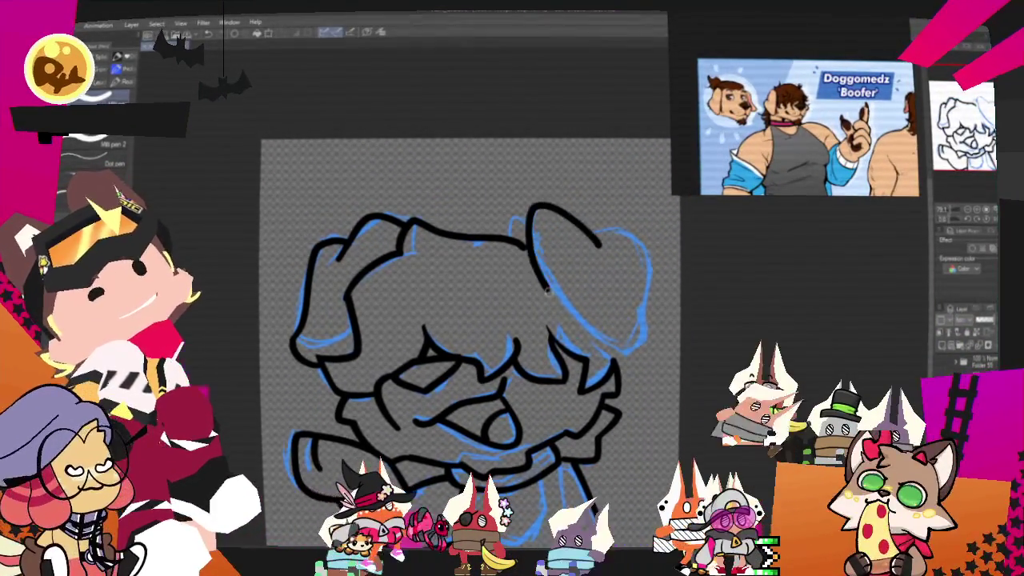
pyautogui.moveTo(596, 243); pyautogui.dragTo(623, 344)
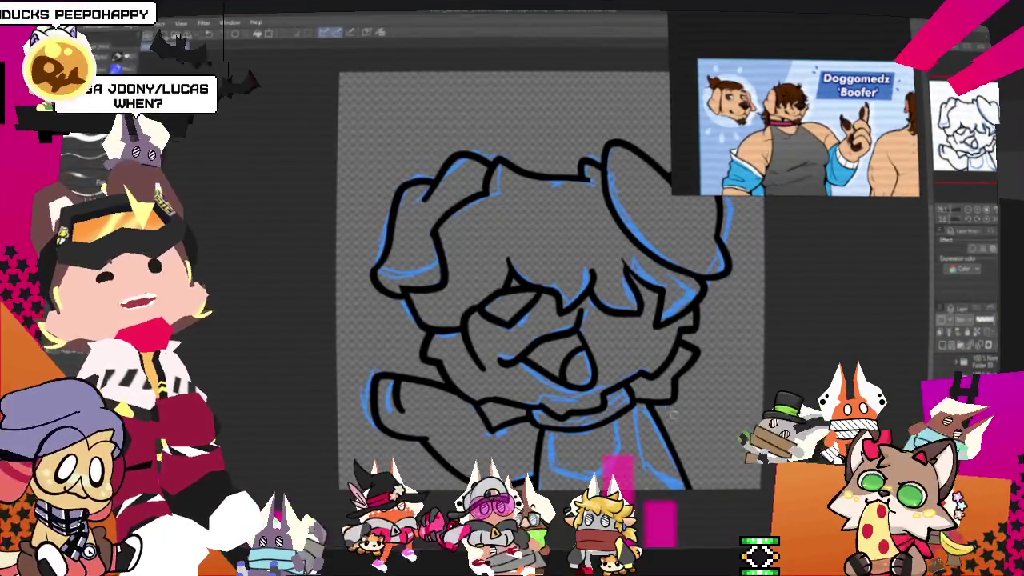
pyautogui.scroll(-3, 425, 292)
pyautogui.scroll(-1, 424, 292)
pyautogui.scroll(2, 507, 342)
pyautogui.scroll(2, 507, 342)
pyautogui.scroll(1, 507, 342)
pyautogui.scroll(1, 507, 342)
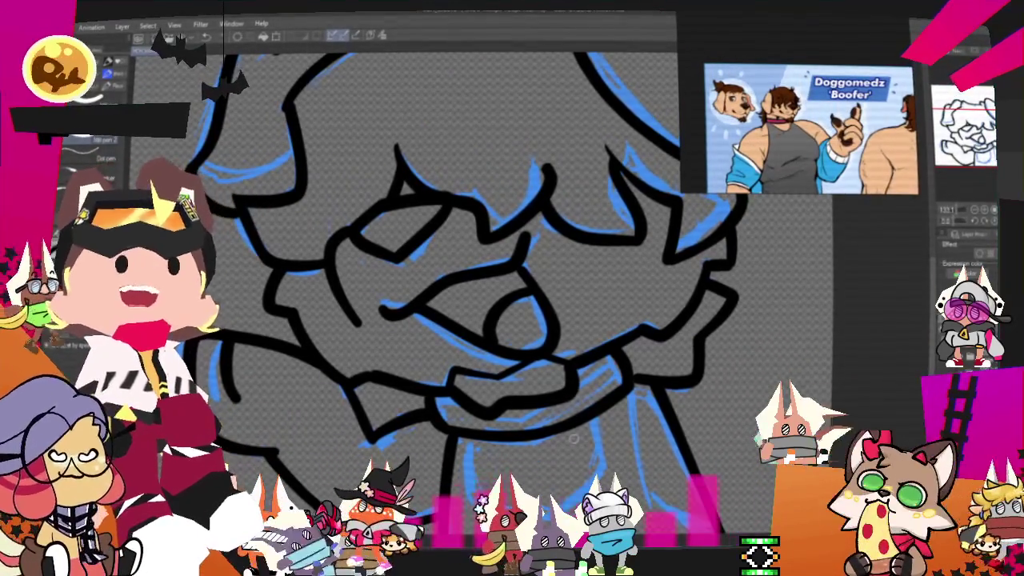
pyautogui.scroll(-3, 503, 413)
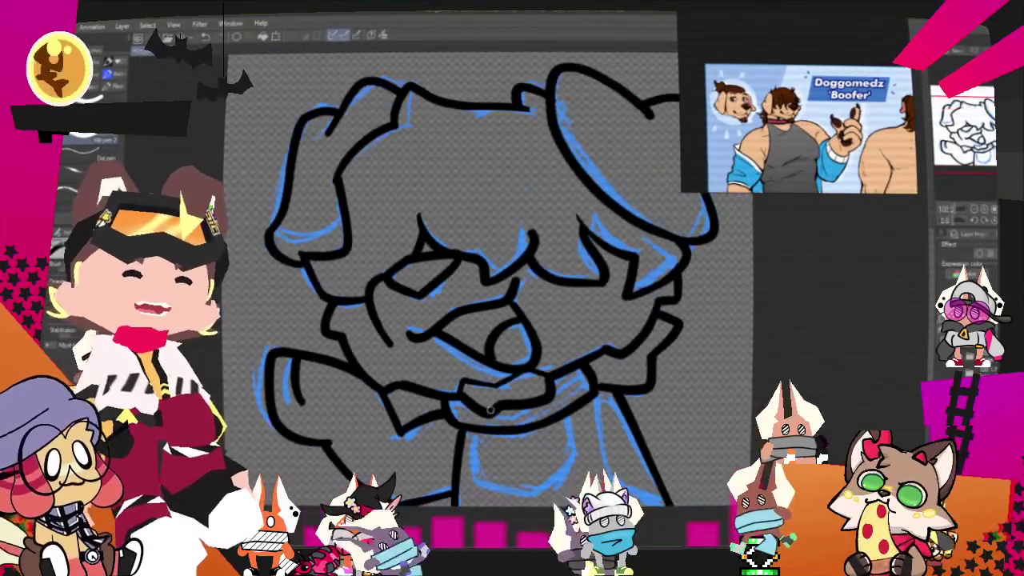
pyautogui.scroll(-2, 502, 412)
pyautogui.scroll(5, 641, 327)
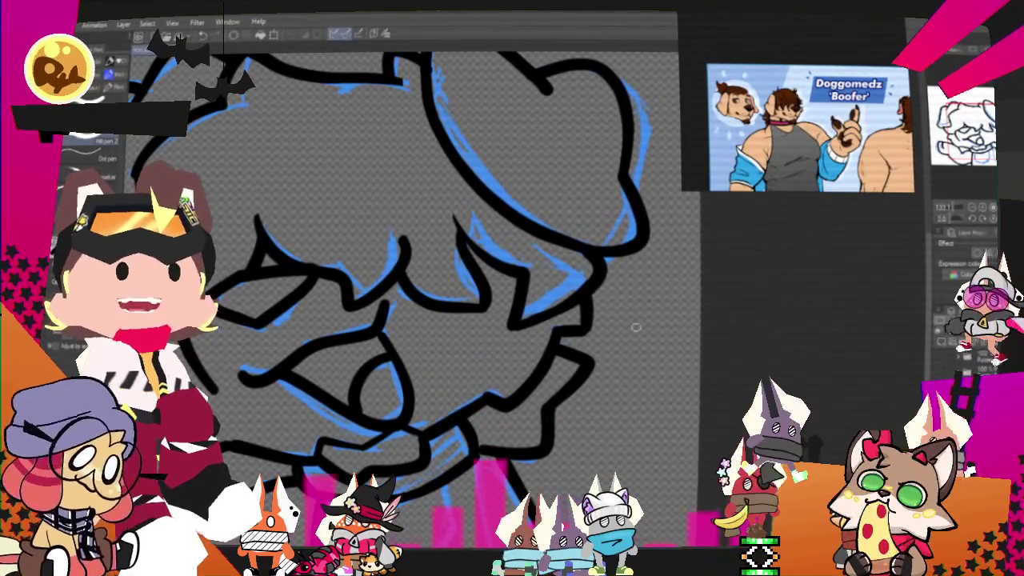
pyautogui.scroll(-2, 636, 326)
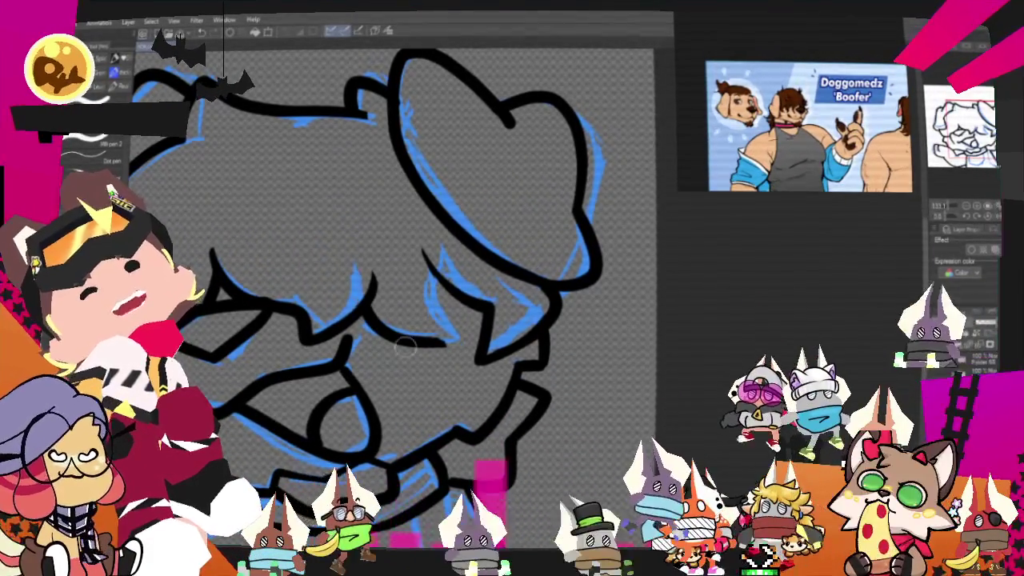
# Step: Erase the faulty hair-fringe line above the muzzle and redraw it cleanly
pyautogui.moveTo(444, 342); pyautogui.dragTo(379, 340)
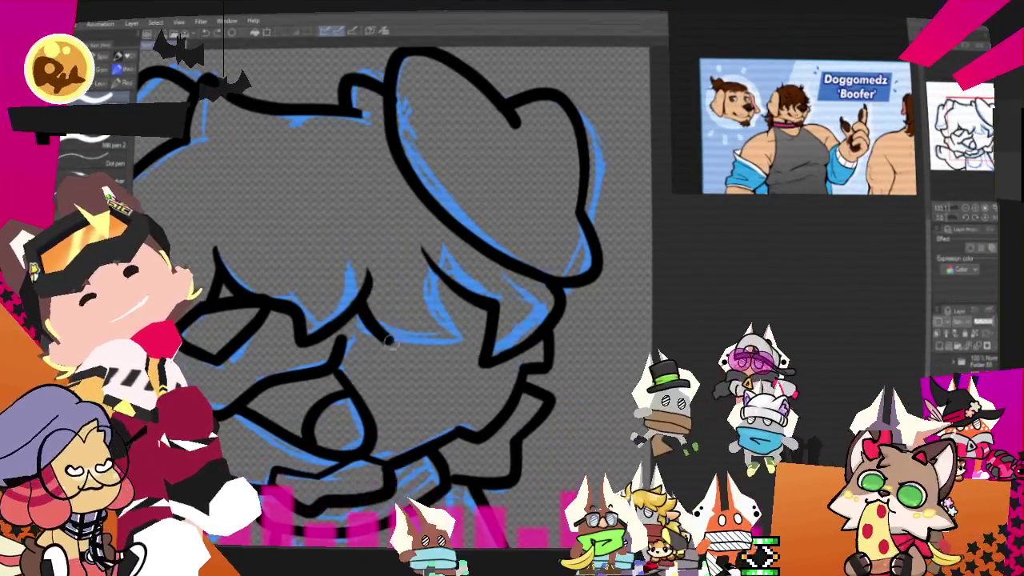
pyautogui.moveTo(458, 275); pyautogui.dragTo(440, 360)
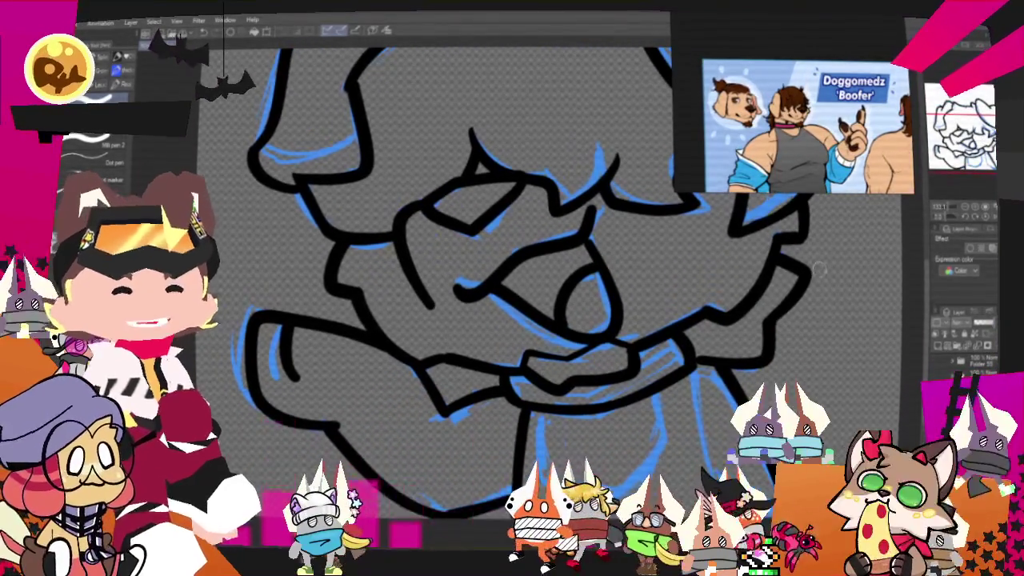
pyautogui.moveTo(512, 280); pyautogui.dragTo(448, 400)
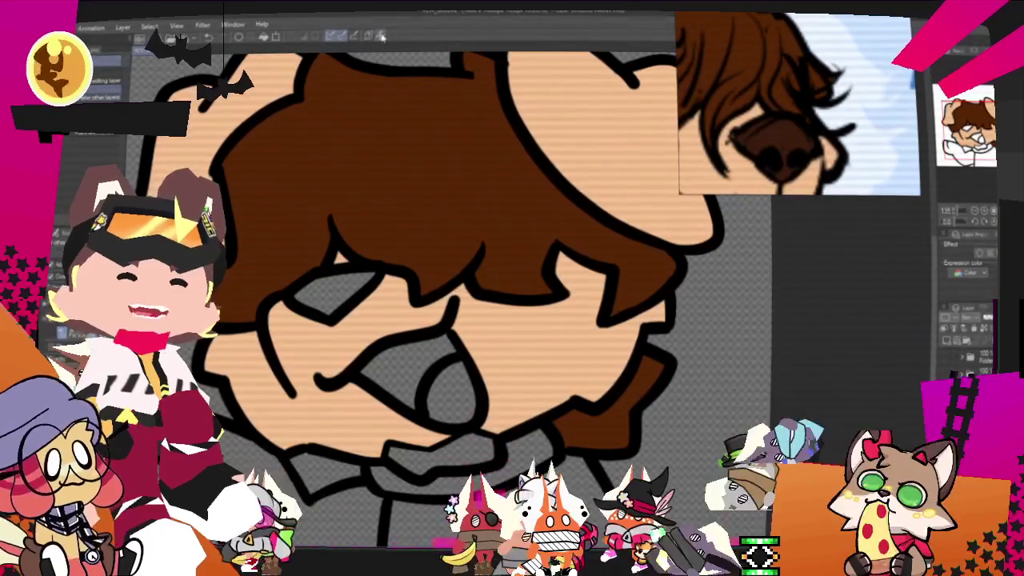
pyautogui.scroll(-2, 430, 223)
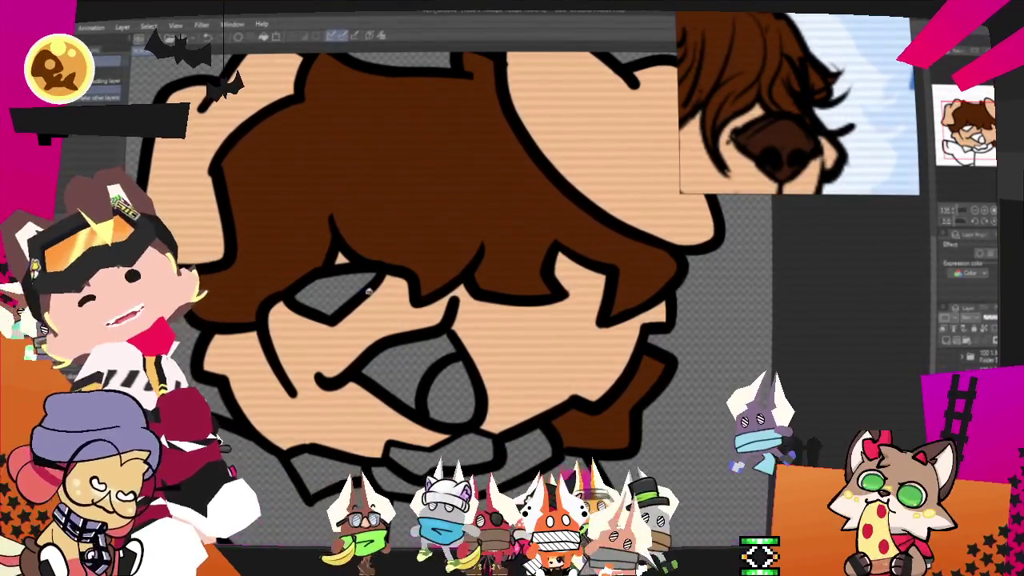
pyautogui.scroll(-3, 416, 264)
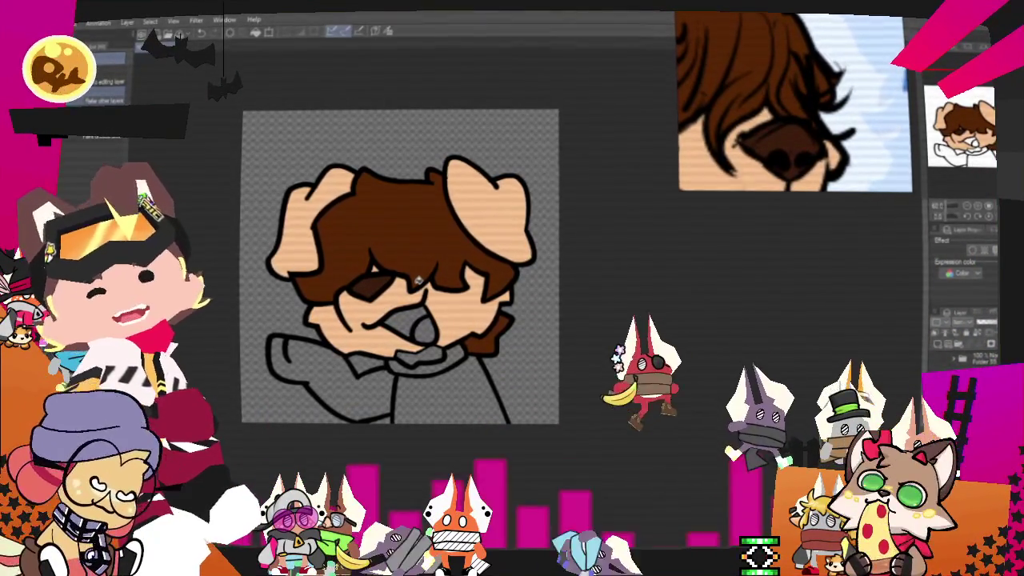
pyautogui.scroll(1, 465, 168)
pyautogui.scroll(1, 466, 168)
pyautogui.scroll(1, 465, 168)
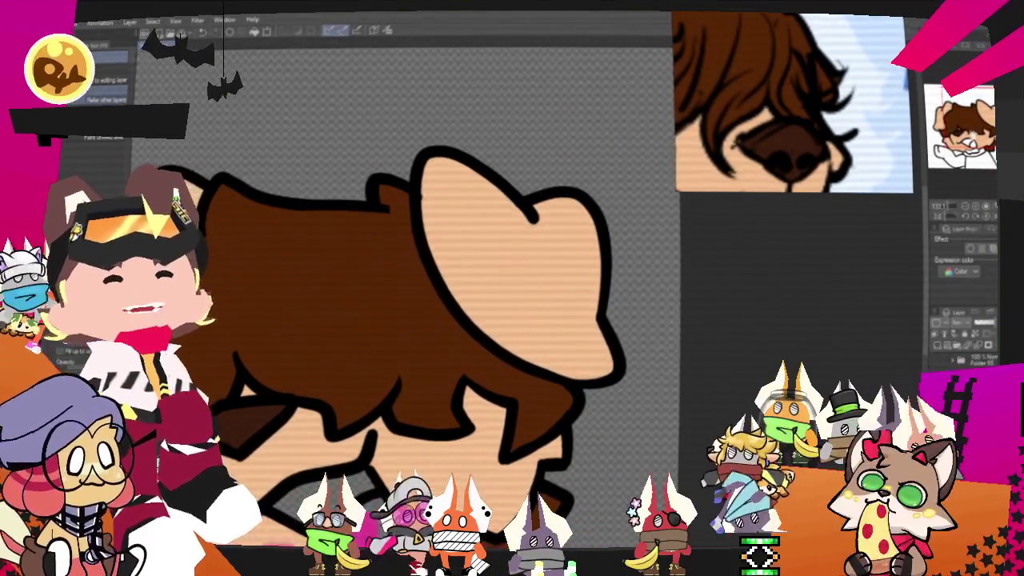
pyautogui.moveTo(712, 308); pyautogui.dragTo(692, 320)
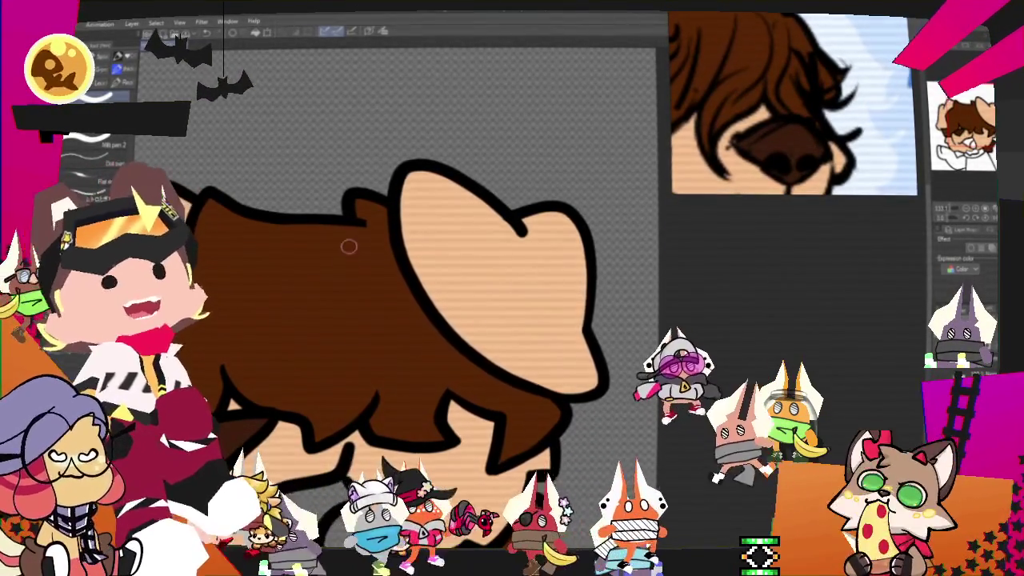
pyautogui.scroll(-2, 384, 280)
pyautogui.scroll(-2, 360, 304)
pyautogui.scroll(-1, 344, 325)
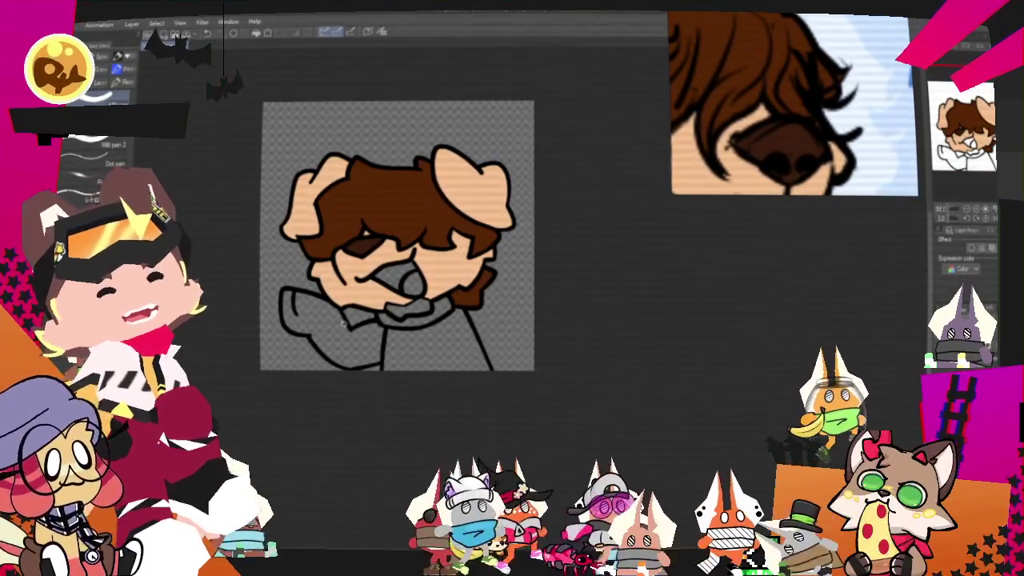
pyautogui.scroll(1, 392, 280)
pyautogui.scroll(1, 404, 272)
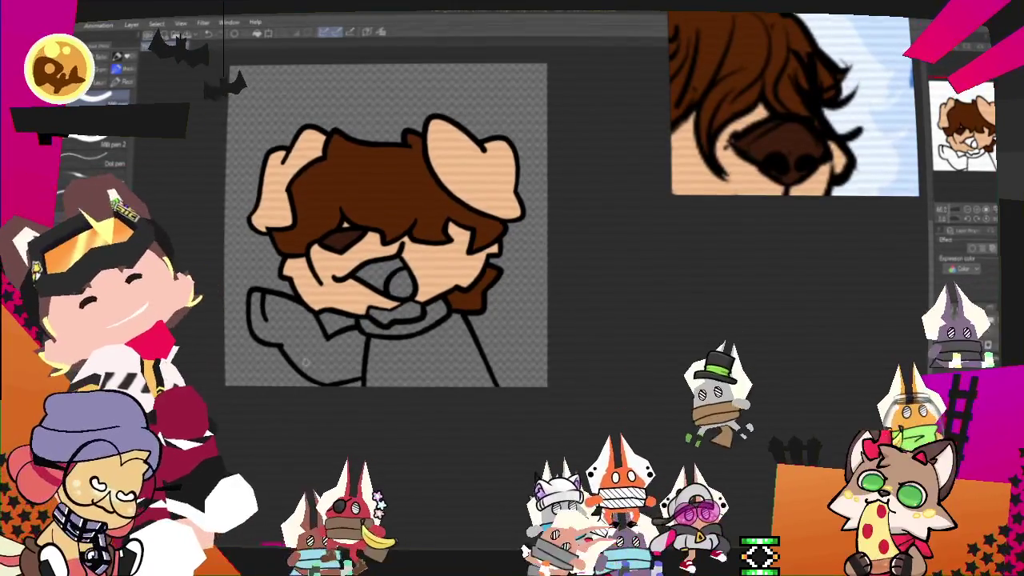
pyautogui.scroll(1, 432, 216)
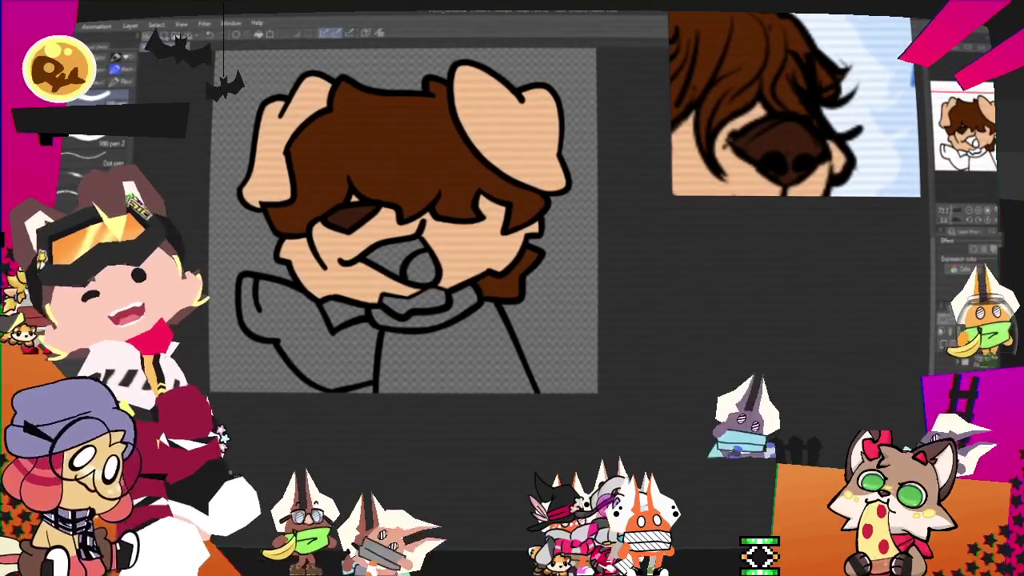
pyautogui.scroll(1, 410, 290)
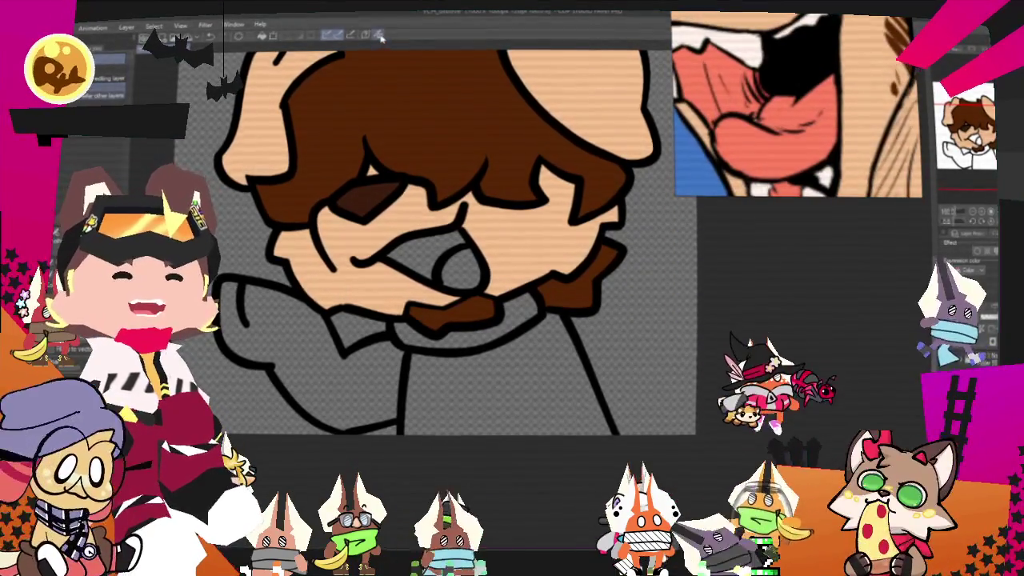
# Step: Switch to the pen sub-tools so Mili pen and Dot pen are listed
pyautogui.scroll(2, 418, 323)
pyautogui.scroll(1, 418, 324)
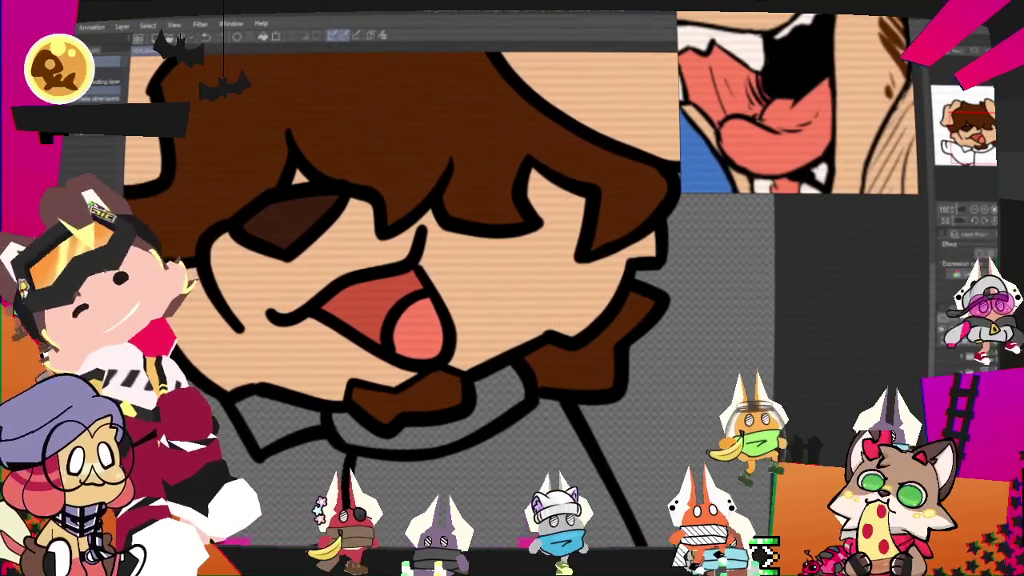
pyautogui.press('p')
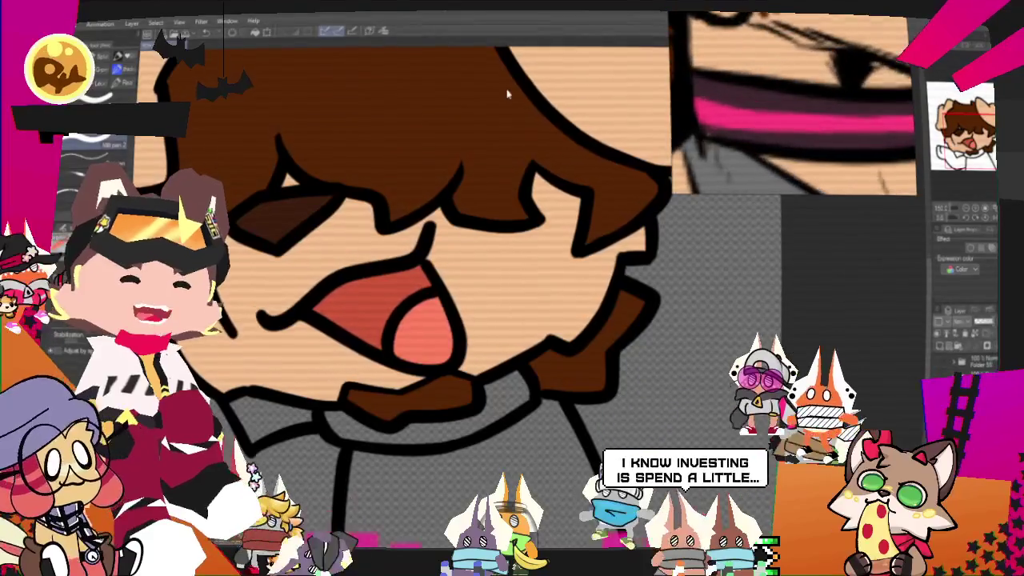
# Step: Fill the collar dark purple and paint a reference-sampled pink stripe along it
pyautogui.click(766, 112)
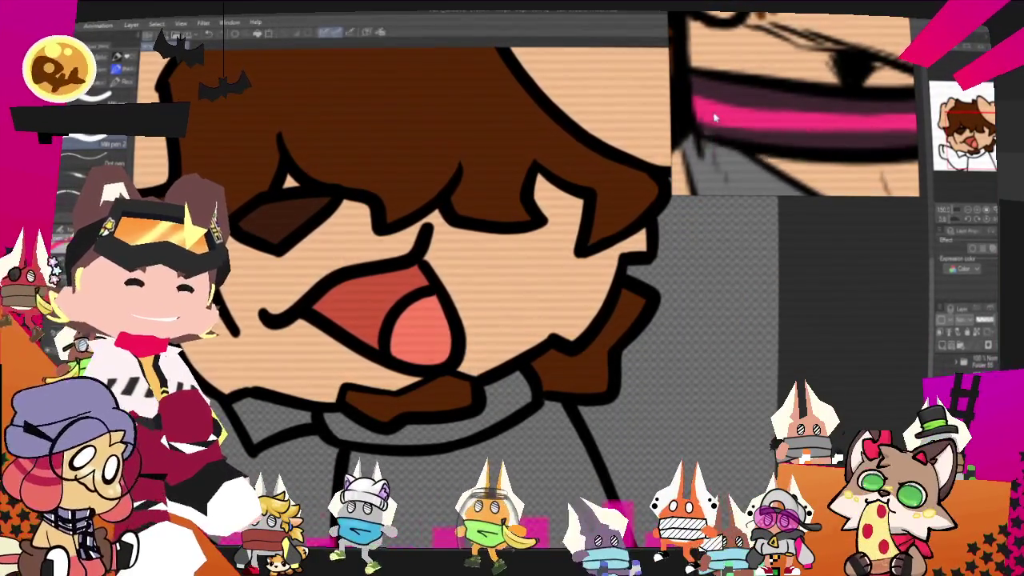
pyautogui.scroll(-3, 382, 133)
pyautogui.scroll(3, 383, 185)
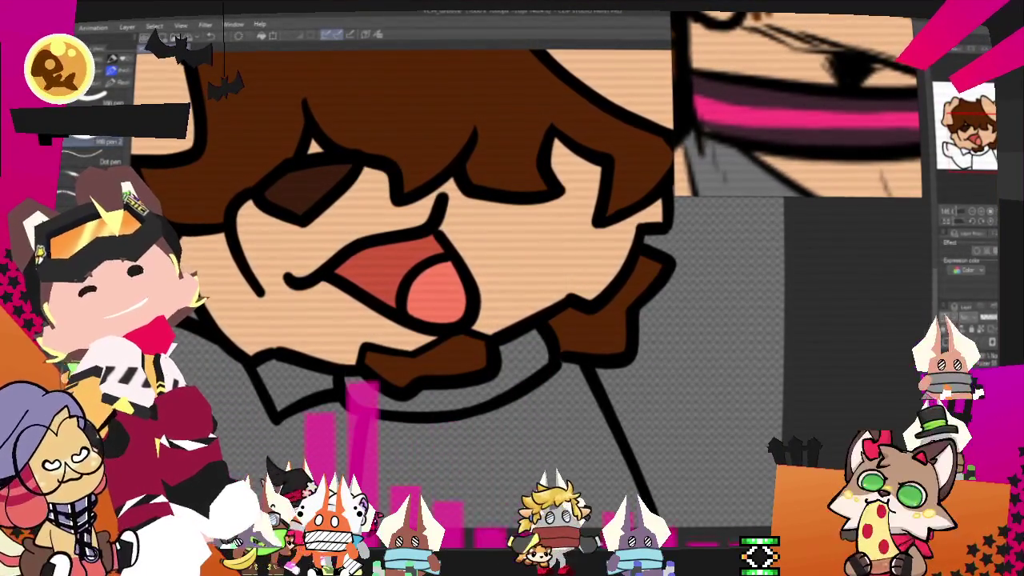
pyautogui.click(448, 368)
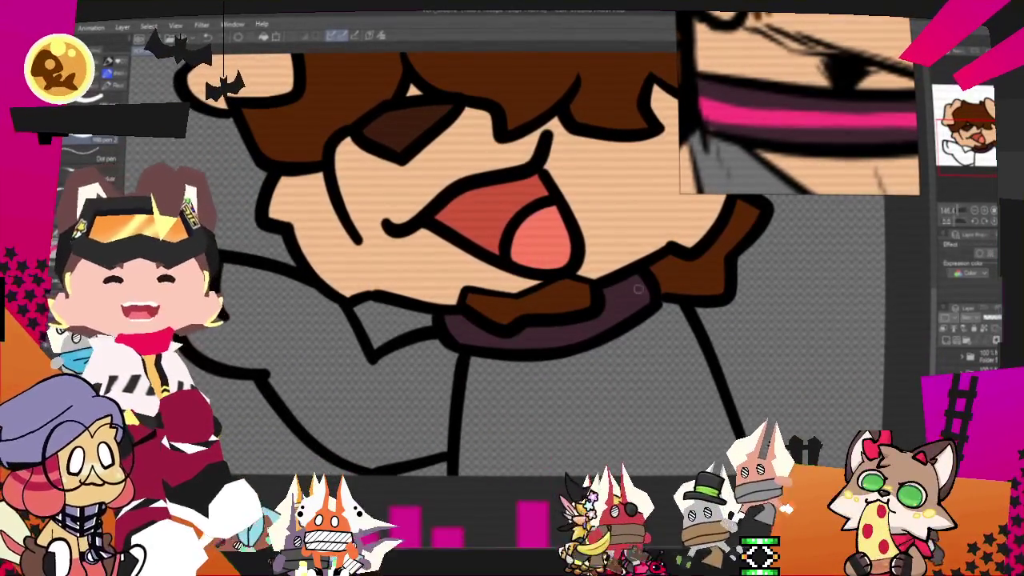
pyautogui.moveTo(606, 306); pyautogui.dragTo(648, 292)
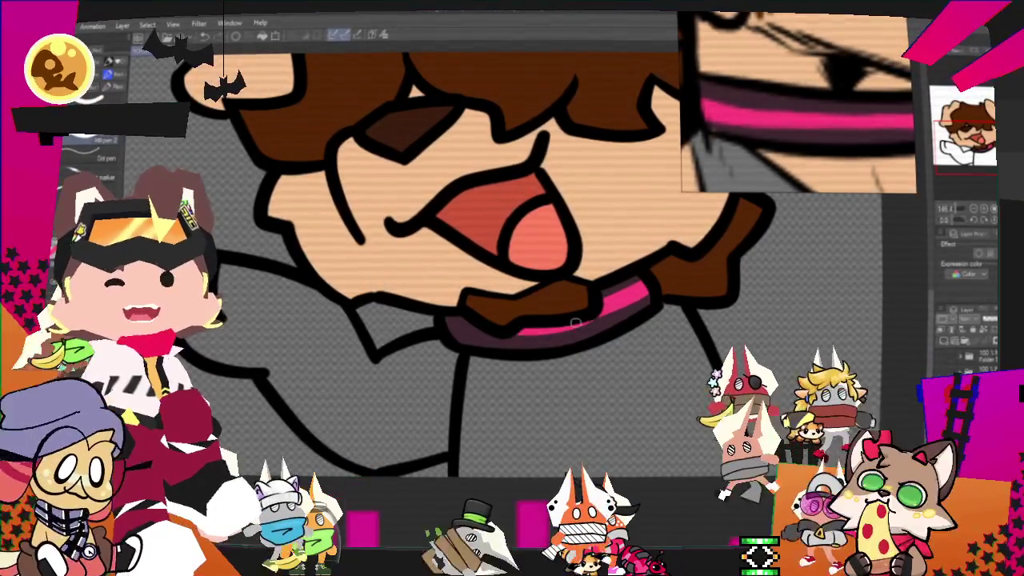
pyautogui.moveTo(514, 328); pyautogui.dragTo(594, 316)
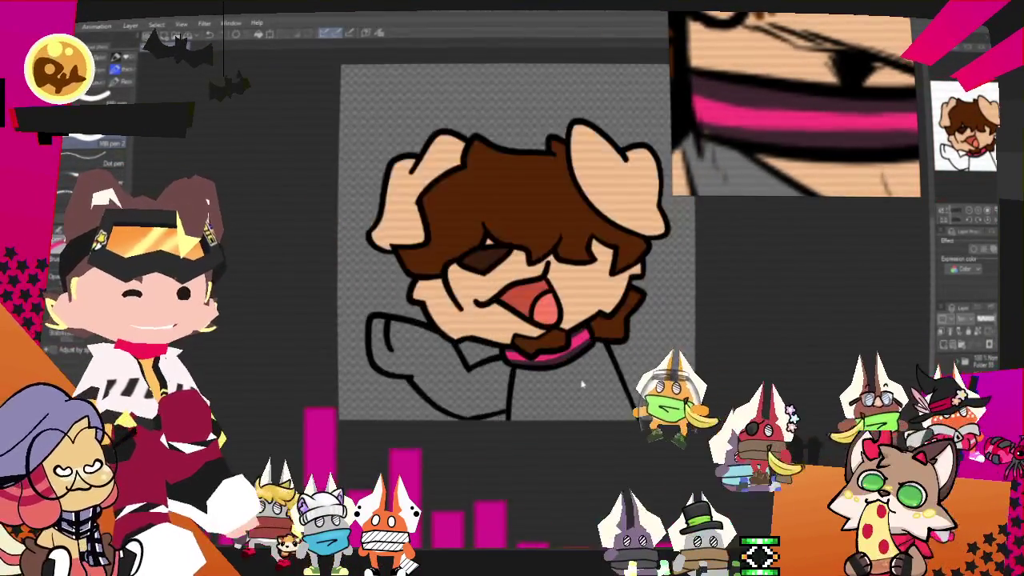
# Step: Zoom in on the collar and fill the shoulder beside it with skin colour
pyautogui.scroll(1, 542, 372)
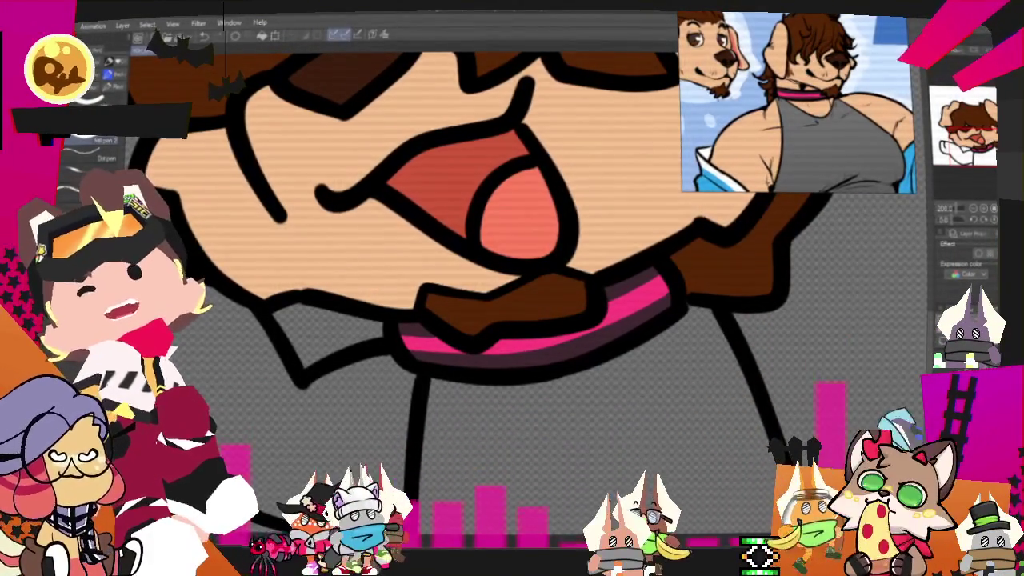
pyautogui.click(302, 423)
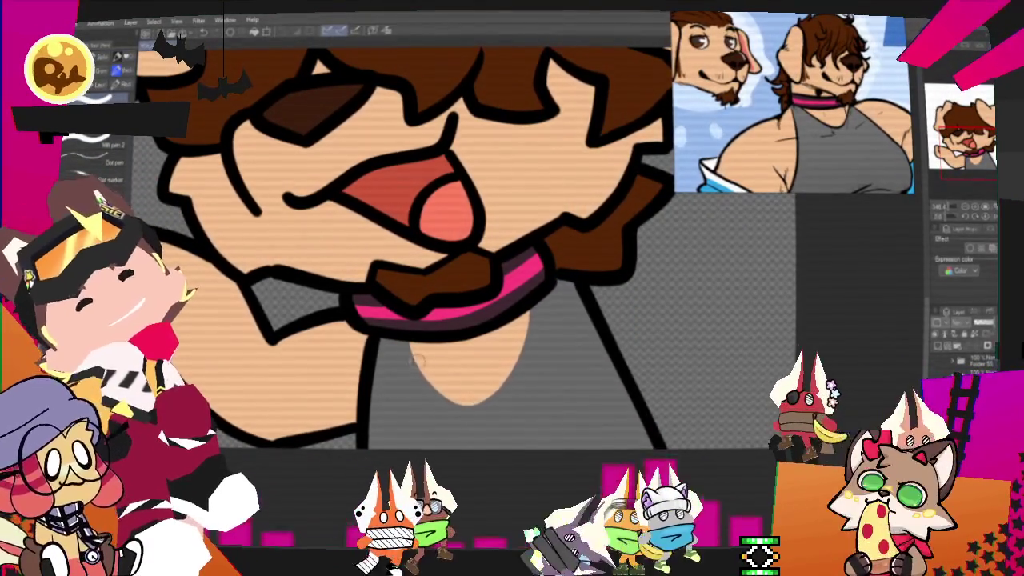
# Step: Sketch the tank top's chest-opening outline with the pen, undoing the rough attempts
pyautogui.moveTo(521, 320); pyautogui.dragTo(431, 381)
pyautogui.hotkey('ctrl', 'z')
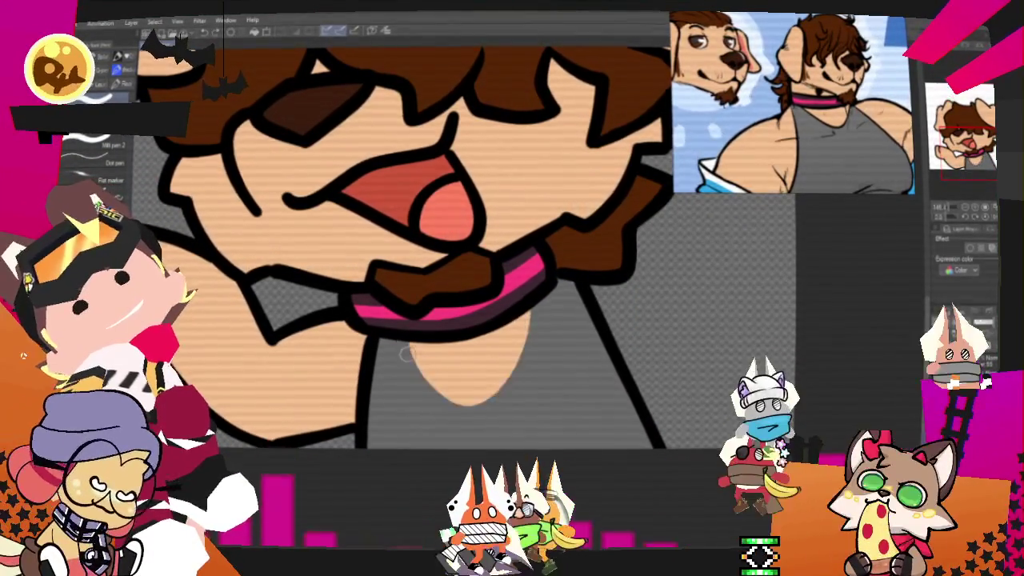
pyautogui.moveTo(405, 340); pyautogui.dragTo(476, 410)
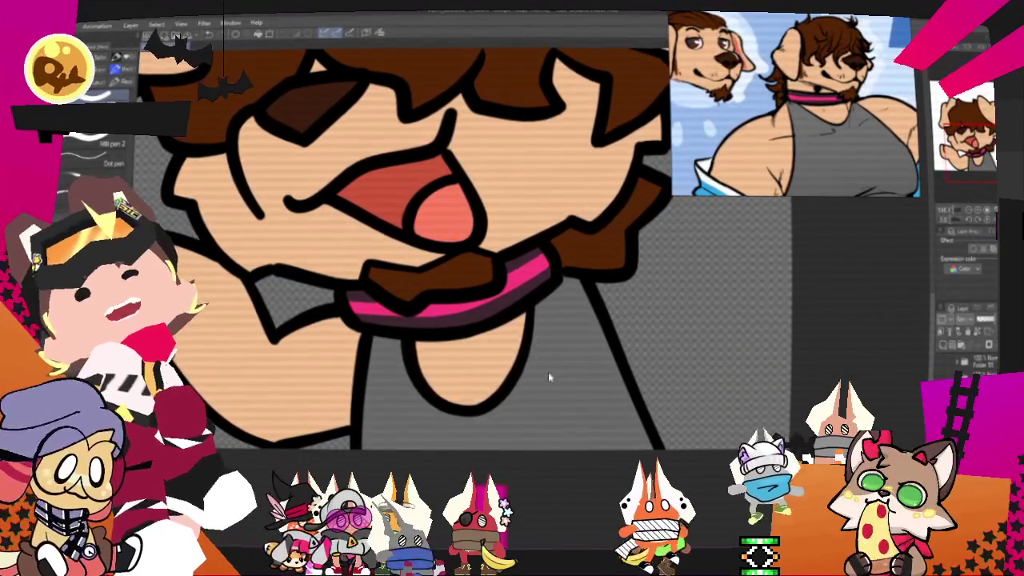
pyautogui.moveTo(401, 346)
pyautogui.mouseDown()
pyautogui.moveTo(445, 409)
pyautogui.moveTo(466, 417)
pyautogui.moveTo(544, 364)
pyautogui.mouseUp()
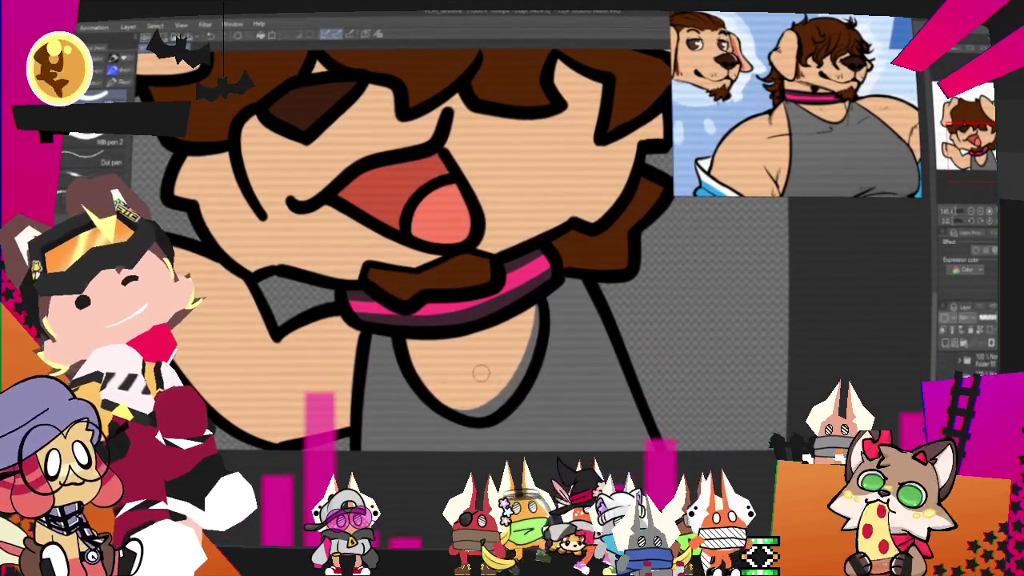
pyautogui.hotkey('ctrl', 'z')
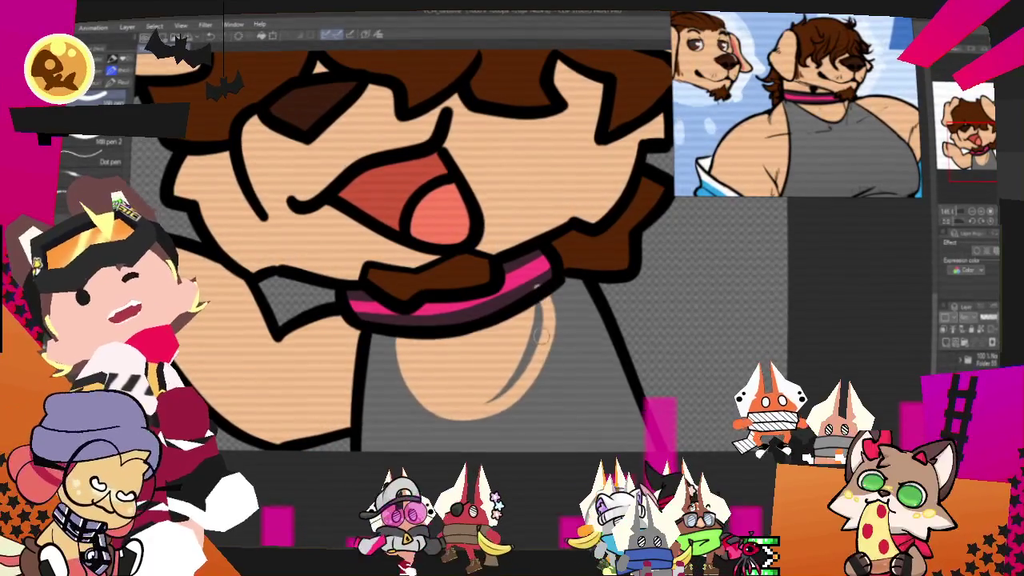
# Step: Fill skin below the chest line and redraw the final black U-shaped neckline
pyautogui.moveTo(483, 401); pyautogui.dragTo(503, 392)
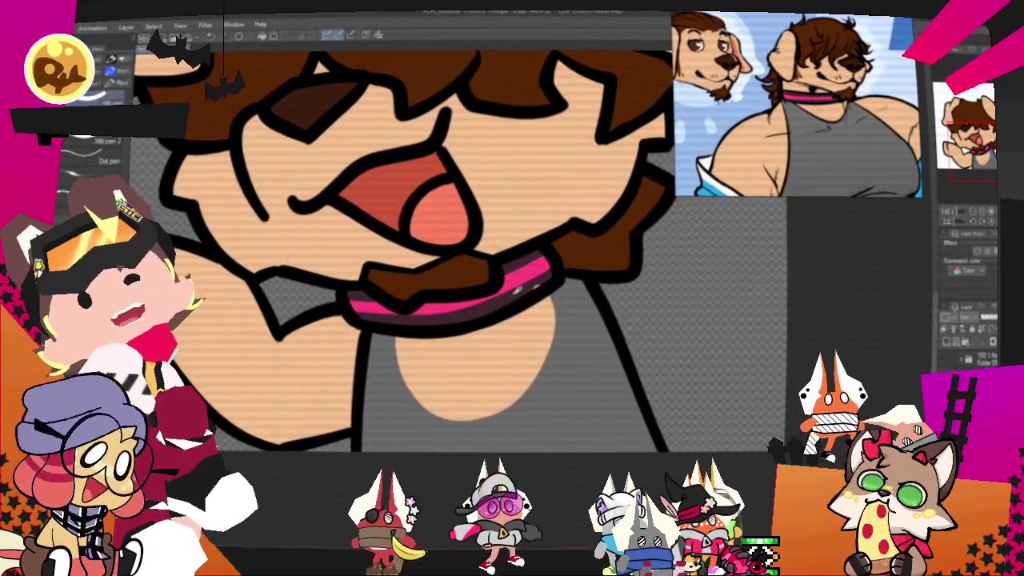
pyautogui.moveTo(407, 340); pyautogui.dragTo(552, 310)
pyautogui.moveTo(528, 382); pyautogui.dragTo(516, 368)
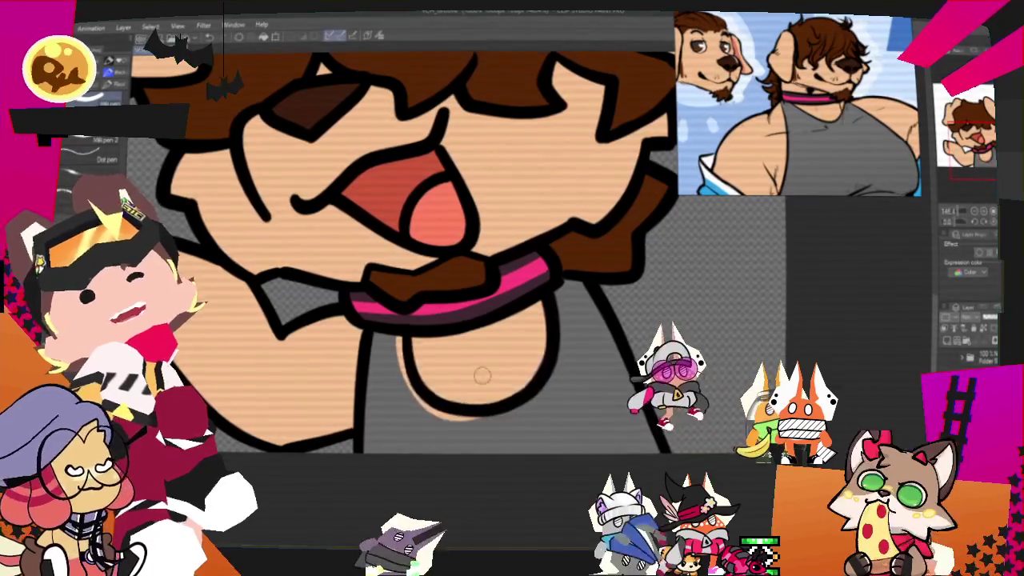
pyautogui.moveTo(391, 335); pyautogui.dragTo(560, 316)
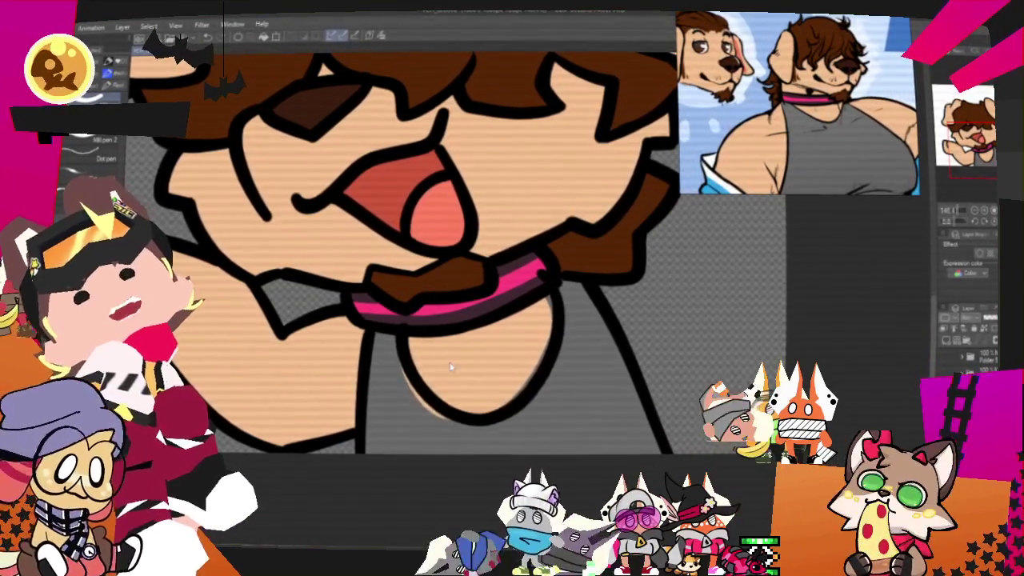
pyautogui.hotkey('ctrl', 'z')
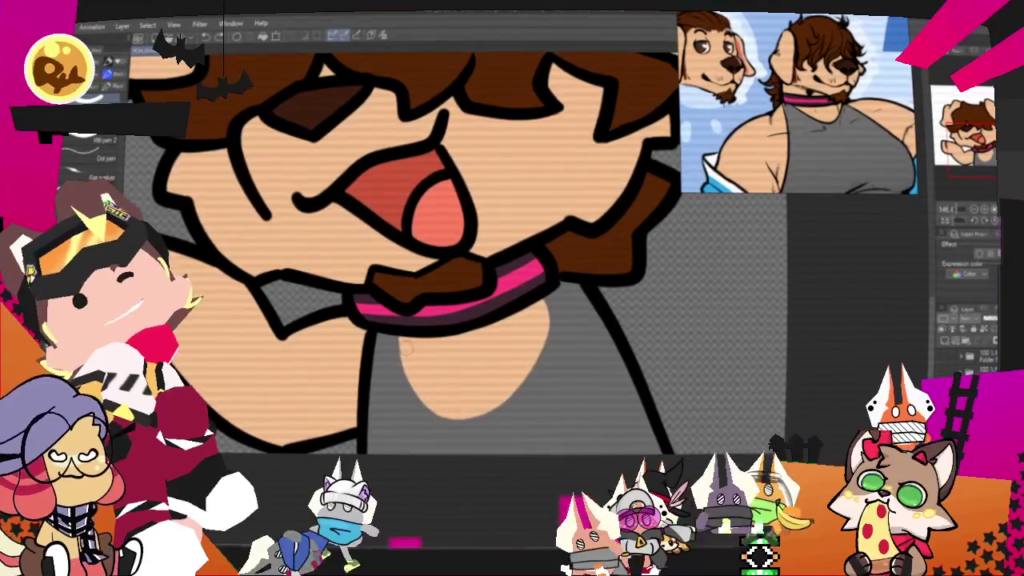
pyautogui.moveTo(397, 336); pyautogui.dragTo(546, 319)
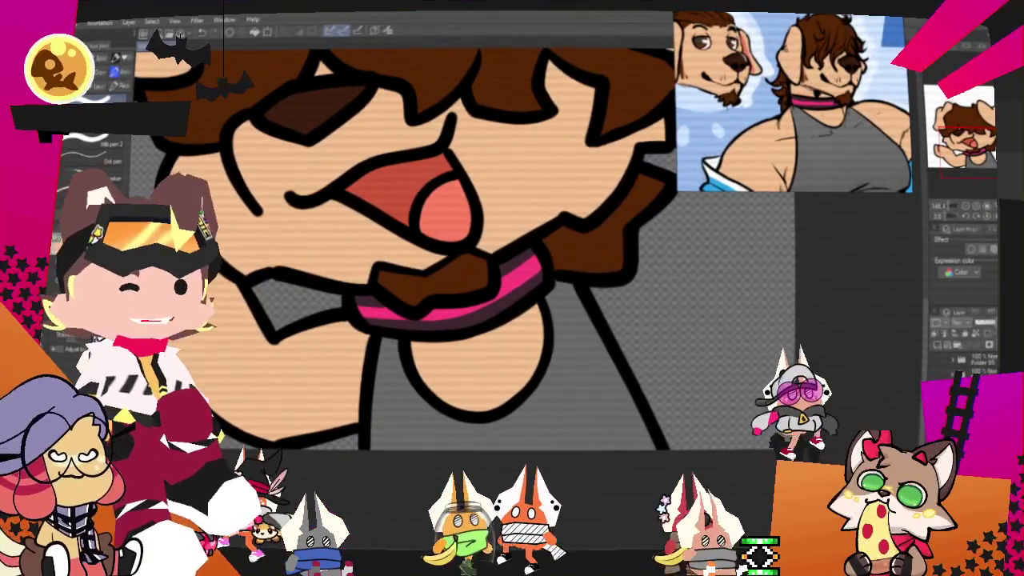
# Step: Zoom out and back in repeatedly to review the whole flat-coloured dog bust
pyautogui.scroll(-1, 648, 323)
pyautogui.scroll(-3, 647, 323)
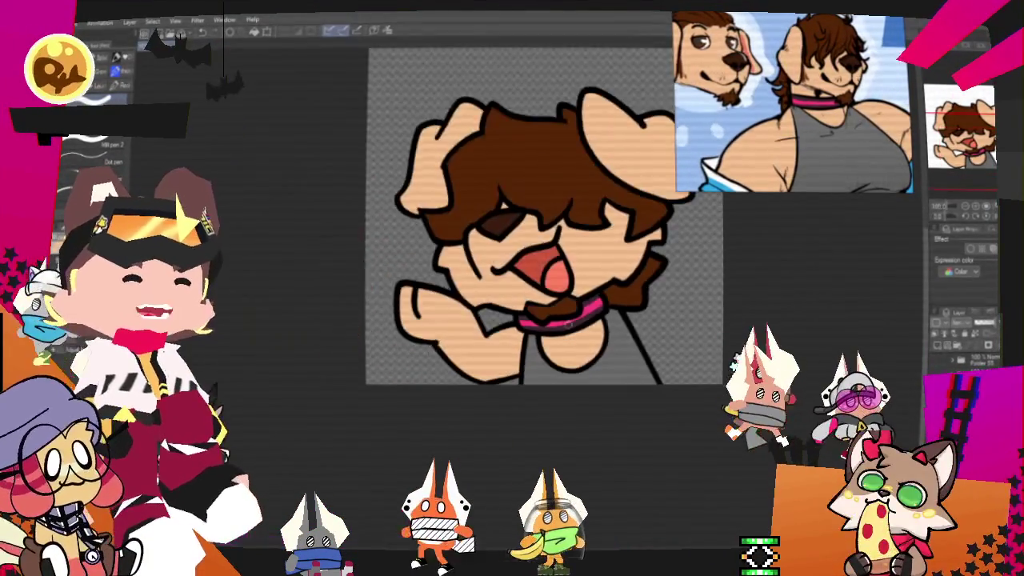
pyautogui.scroll(-2, 557, 275)
pyautogui.scroll(3, 556, 275)
pyautogui.scroll(1, 556, 276)
pyautogui.scroll(-2, 557, 275)
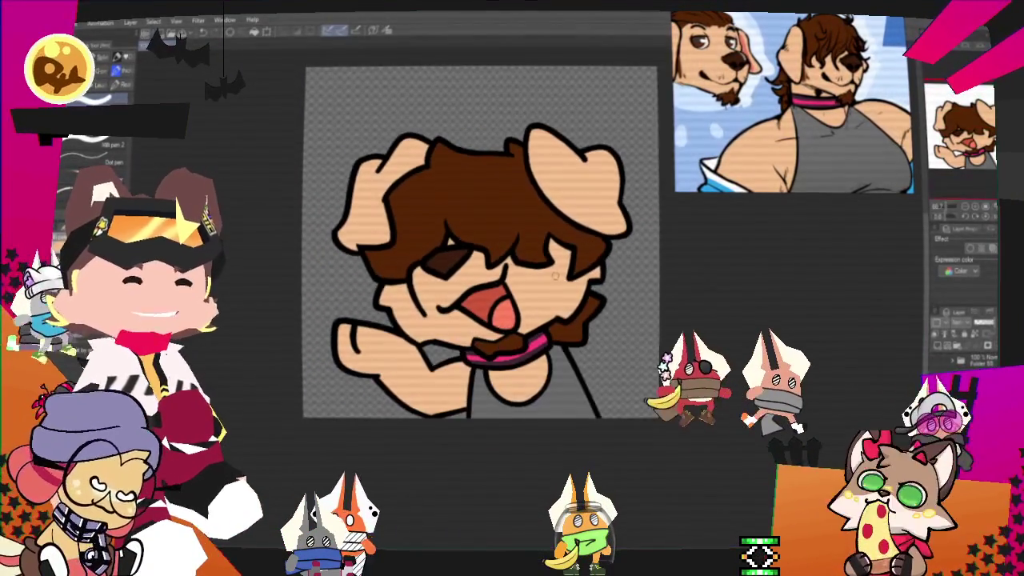
pyautogui.scroll(2, 557, 275)
pyautogui.scroll(-2, 528, 264)
pyautogui.scroll(3, 497, 253)
pyautogui.scroll(-2, 498, 253)
pyautogui.scroll(2, 448, 259)
pyautogui.scroll(-2, 384, 268)
pyautogui.scroll(2, 321, 277)
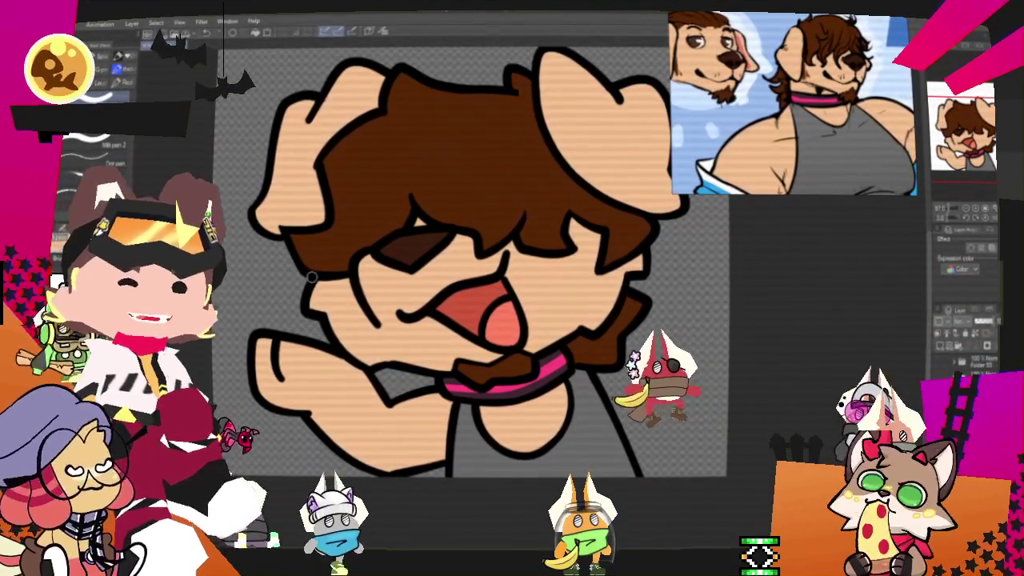
pyautogui.scroll(-1, 320, 280)
pyautogui.scroll(-1, 497, 375)
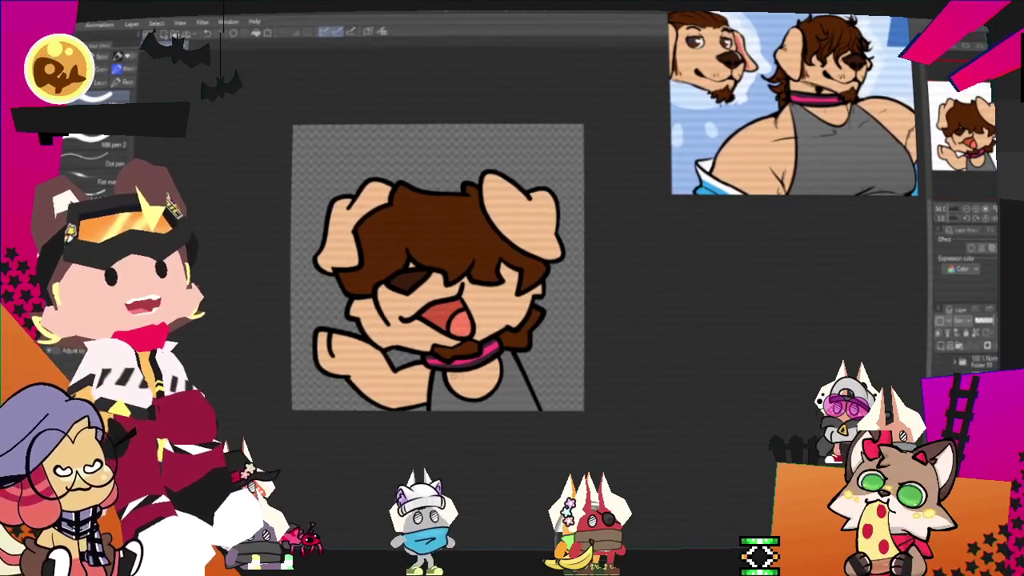
pyautogui.scroll(2, 480, 374)
pyautogui.scroll(1, 448, 376)
pyautogui.scroll(1, 428, 375)
pyautogui.scroll(1, 363, 341)
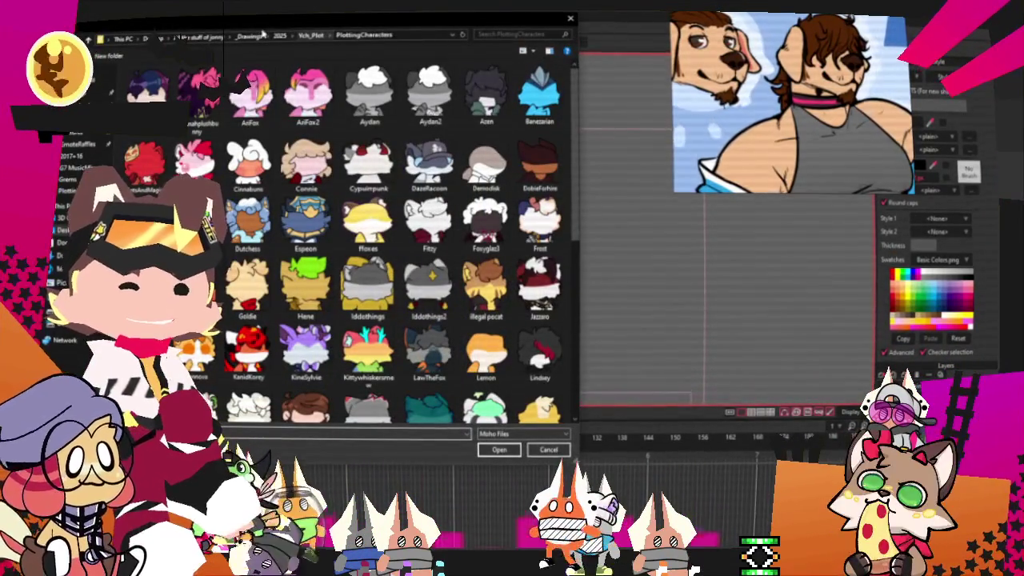
# Step: Browse the 2025, YCH_Groove and Groovers folders, then close the Open dialog unused
pyautogui.click(281, 36)
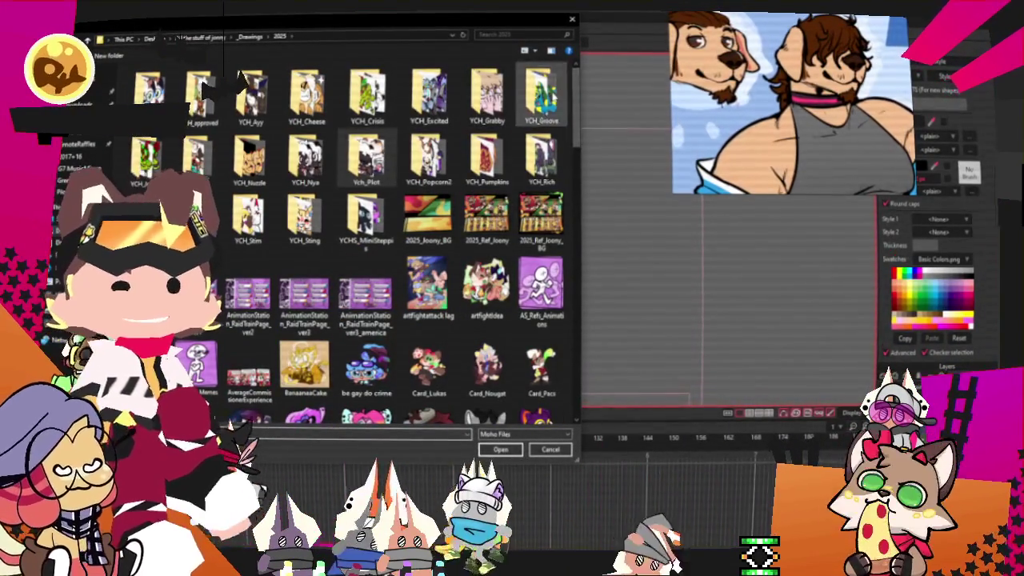
pyautogui.doubleClick(539, 94)
pyautogui.doubleClick(149, 88)
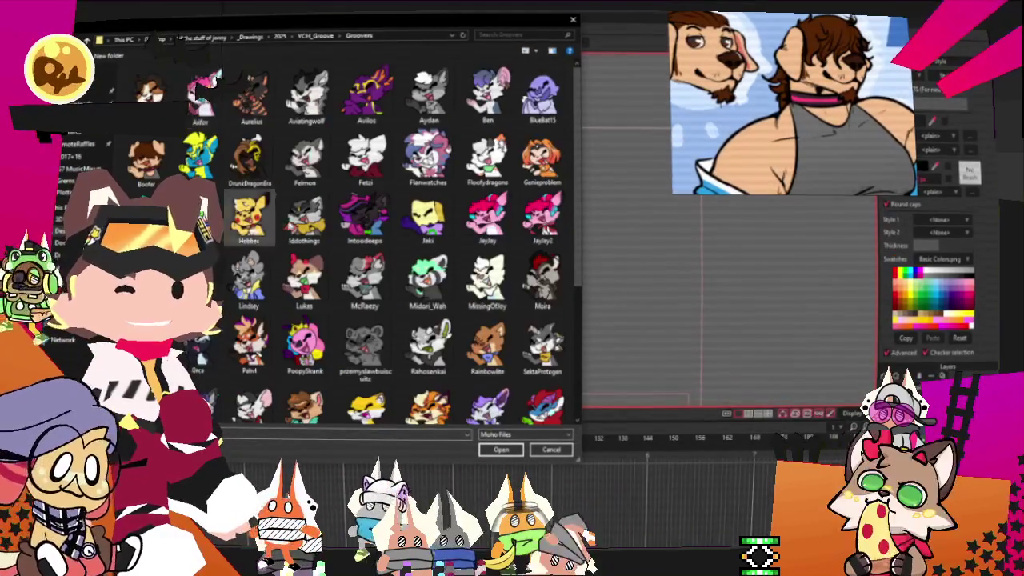
pyautogui.scroll(-4, 259, 194)
pyautogui.scroll(4, 393, 313)
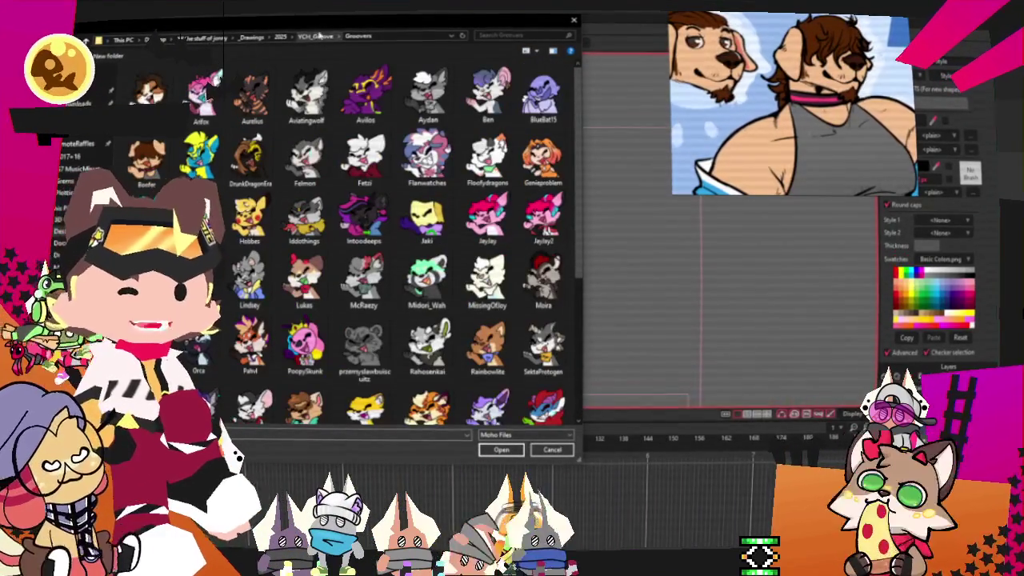
pyautogui.click(317, 36)
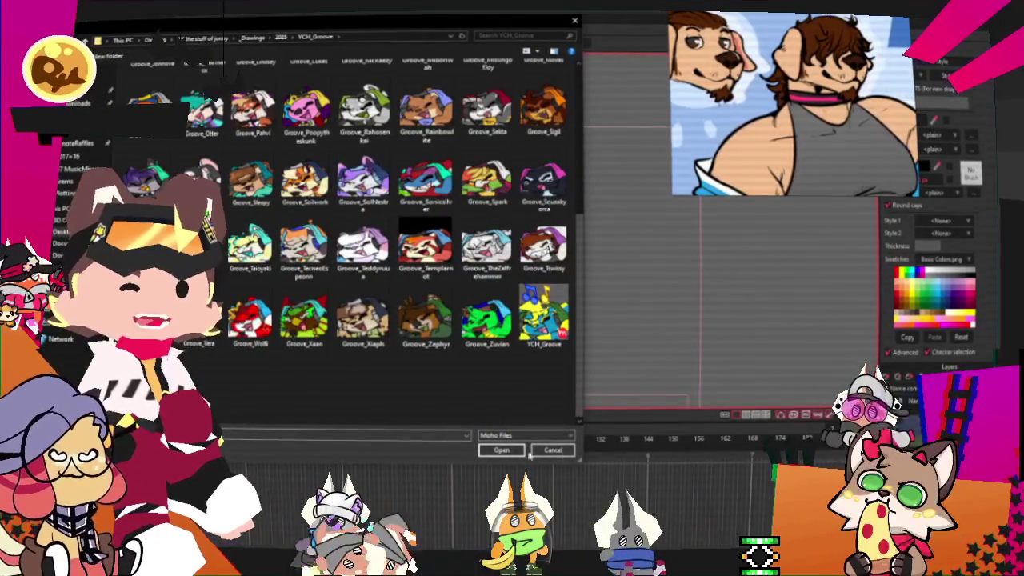
pyautogui.click(549, 451)
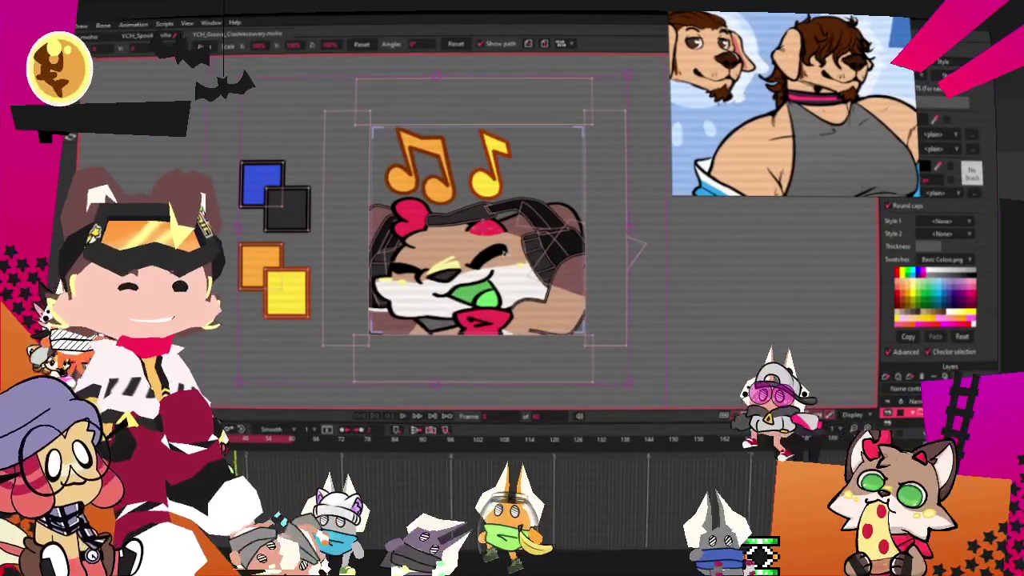
pyautogui.scroll(2, 468, 310)
pyautogui.scroll(-2, 467, 311)
pyautogui.scroll(1, 467, 310)
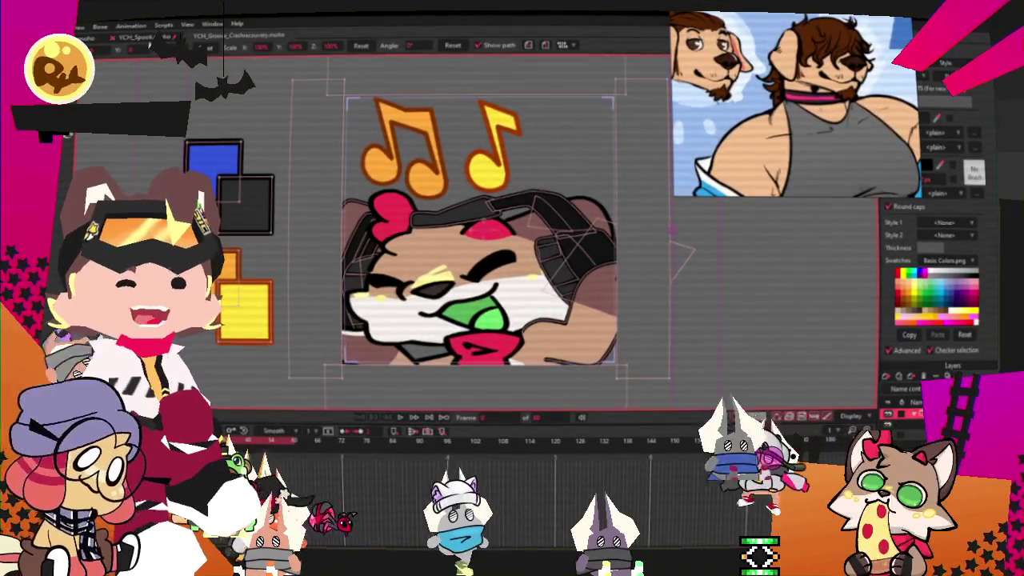
# Step: Switch to the other document and open the YCH_Groove project file
pyautogui.click(147, 40)
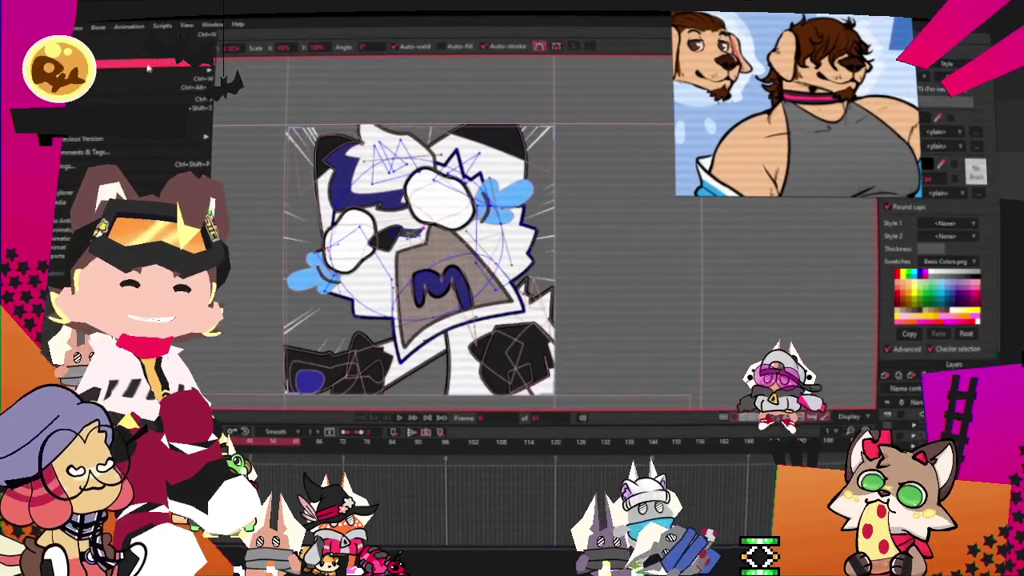
pyautogui.click(80, 25)
pyautogui.click(152, 79)
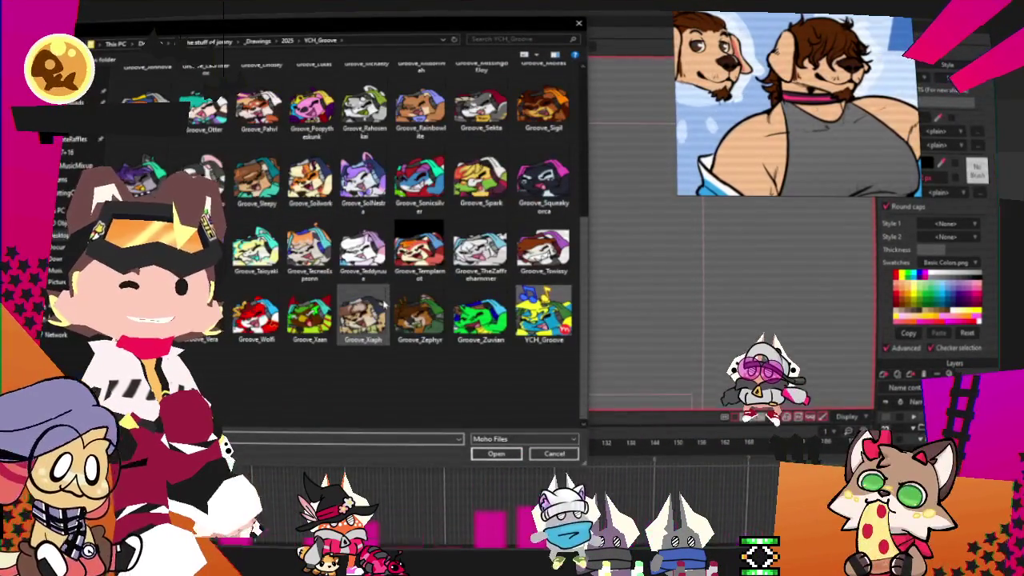
pyautogui.click(494, 454)
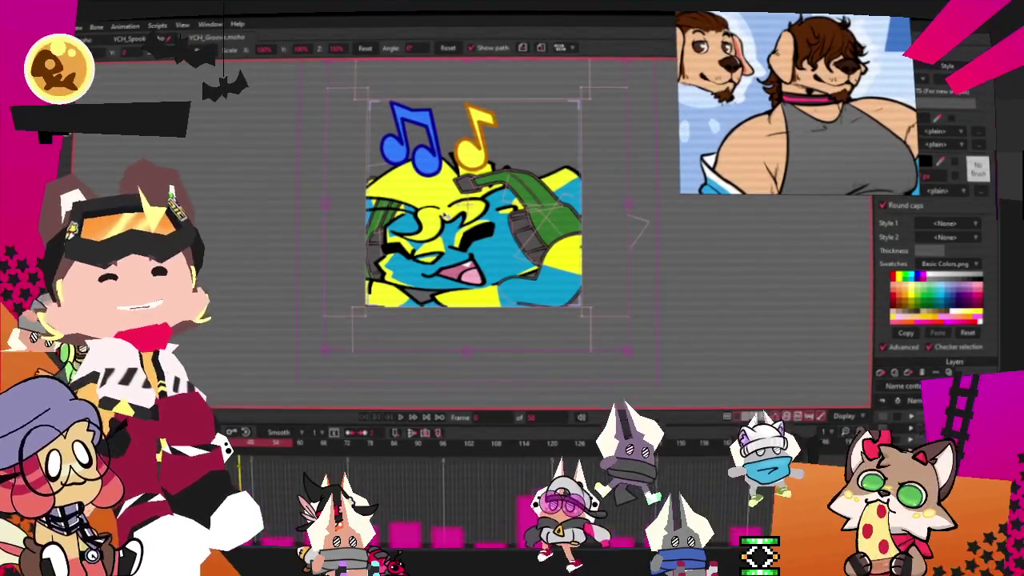
# Step: Hide the placeholder character artwork and open the Lukas.png image layer's settings
pyautogui.scroll(-1, 442, 207)
pyautogui.scroll(1, 442, 207)
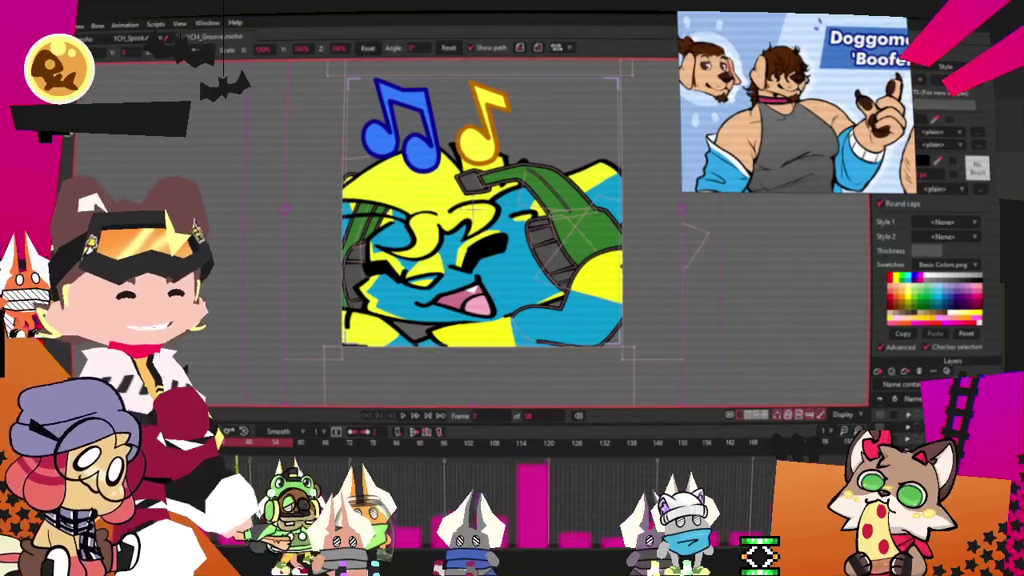
pyautogui.press('Delete')
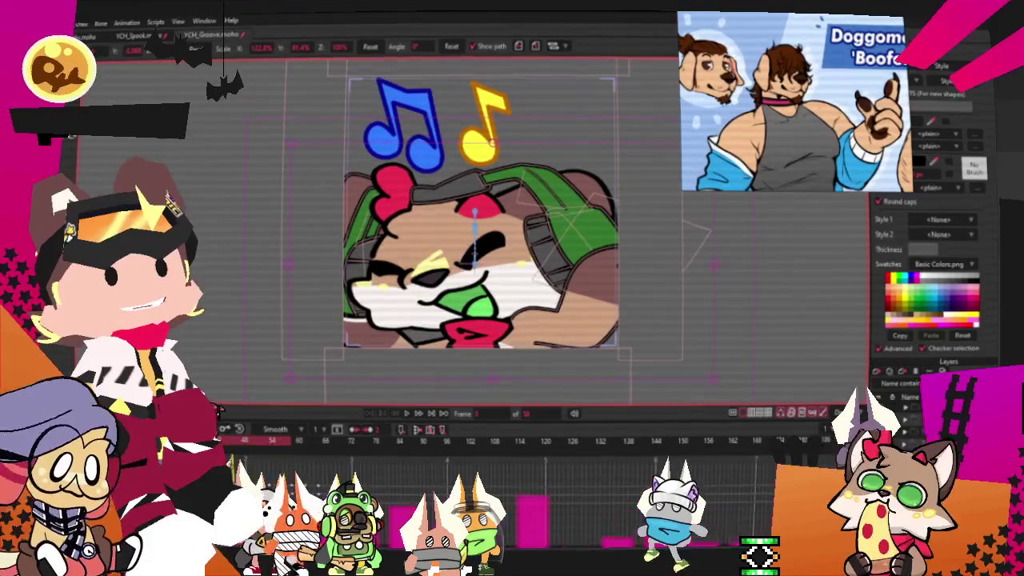
pyautogui.doubleClick(919, 407)
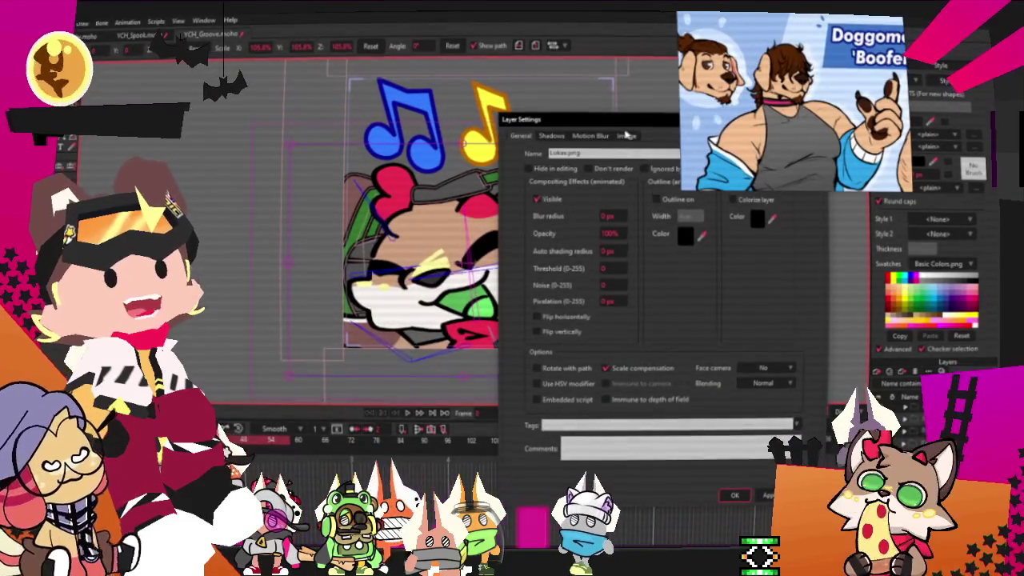
# Step: Set the Lukas.png layer's source image to the brown-haired dog picture in the Grooves folder
pyautogui.click(626, 136)
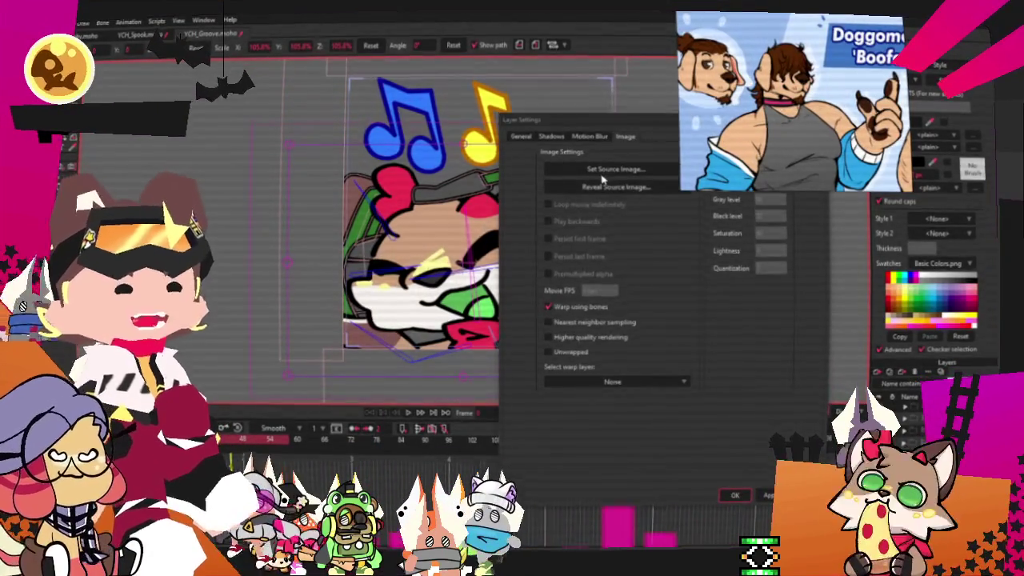
pyautogui.click(602, 173)
pyautogui.doubleClick(592, 196)
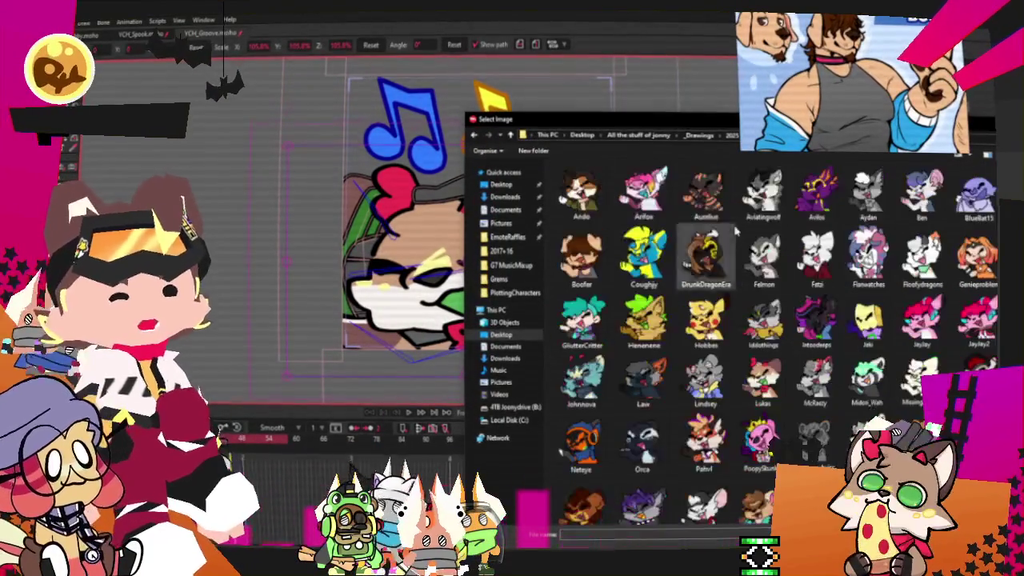
pyautogui.scroll(-3, 730, 292)
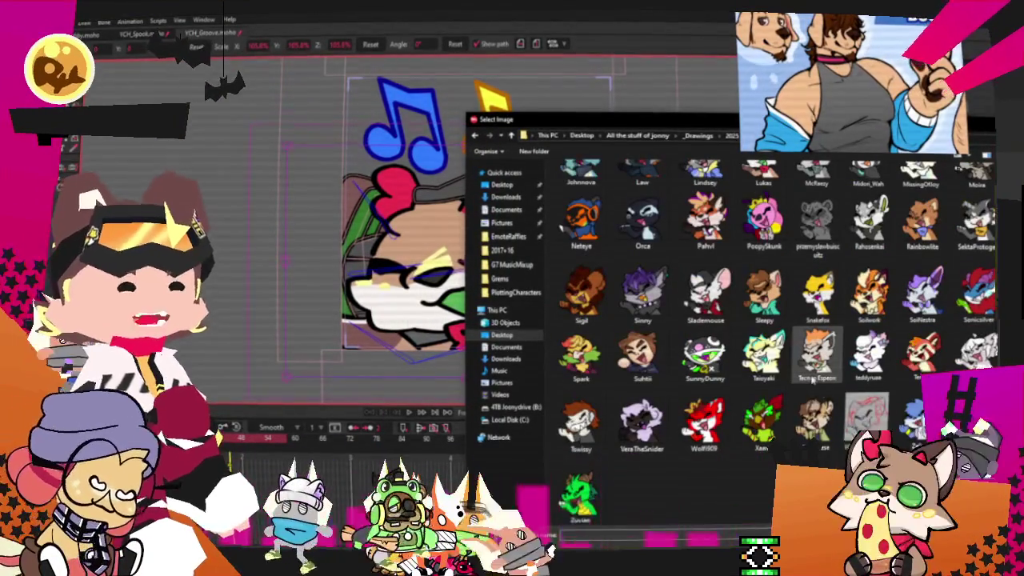
pyautogui.scroll(3, 815, 352)
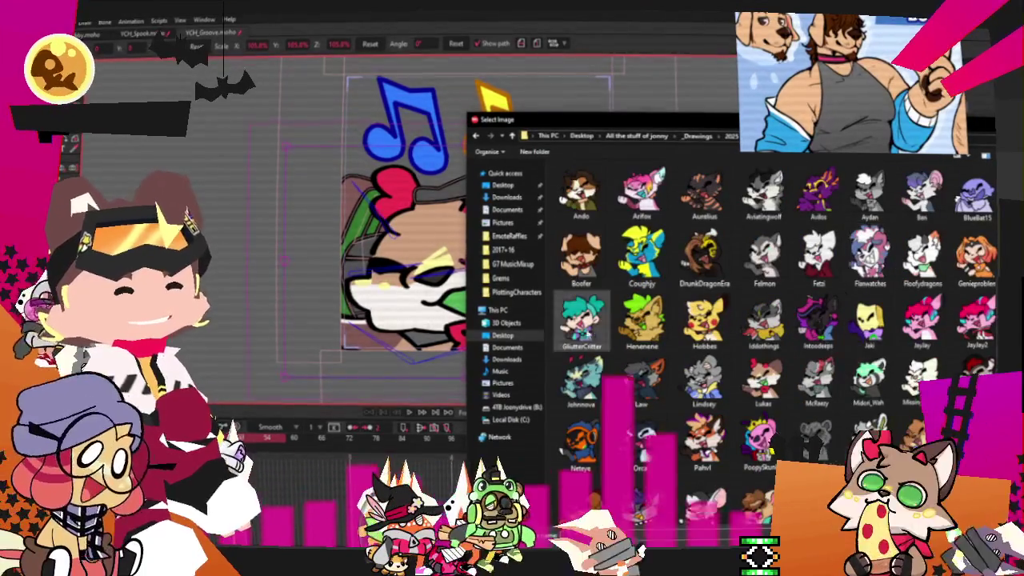
pyautogui.doubleClick(580, 254)
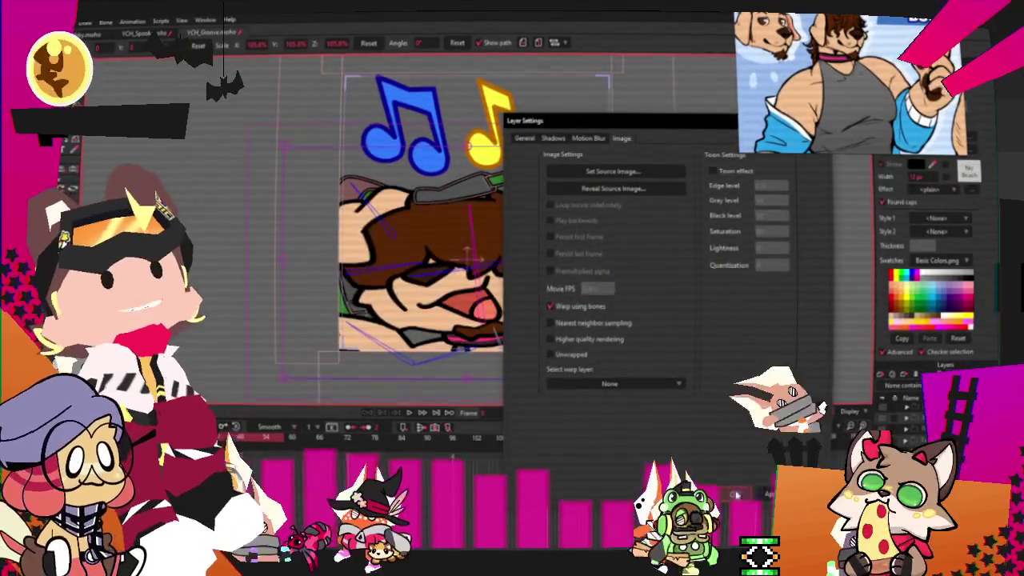
pyautogui.press('Return')
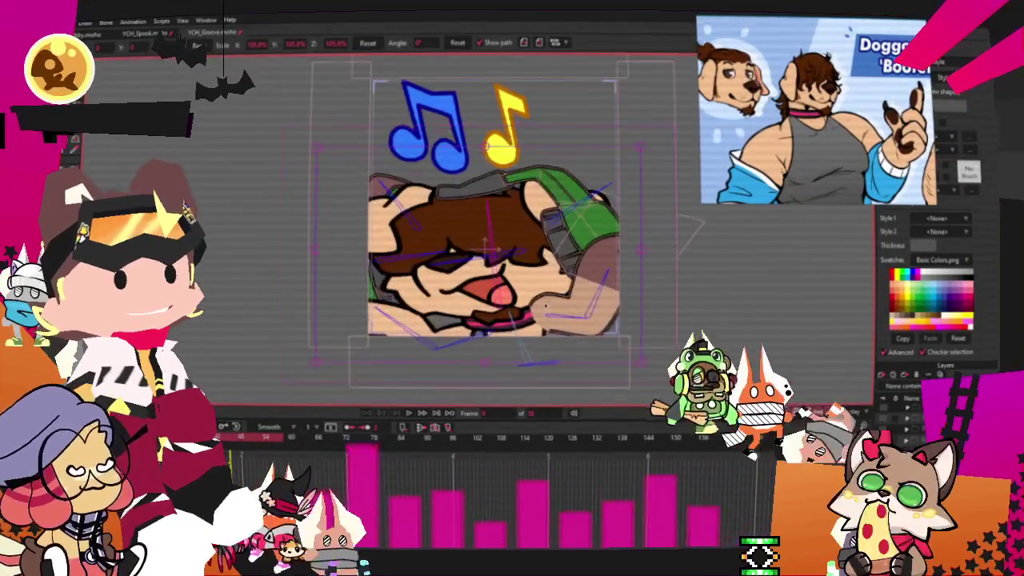
pyautogui.press('space')
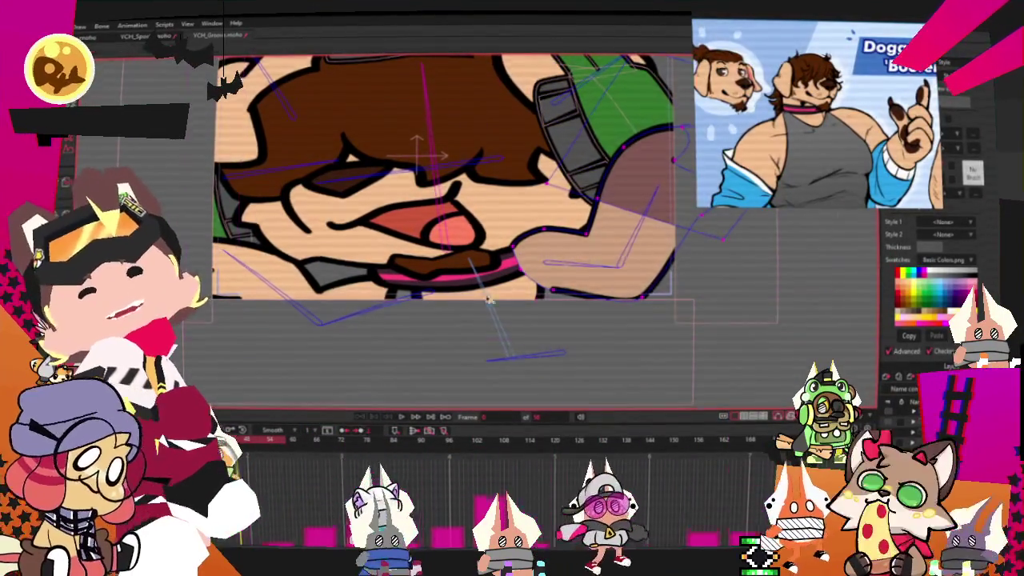
pyautogui.scroll(3, 533, 239)
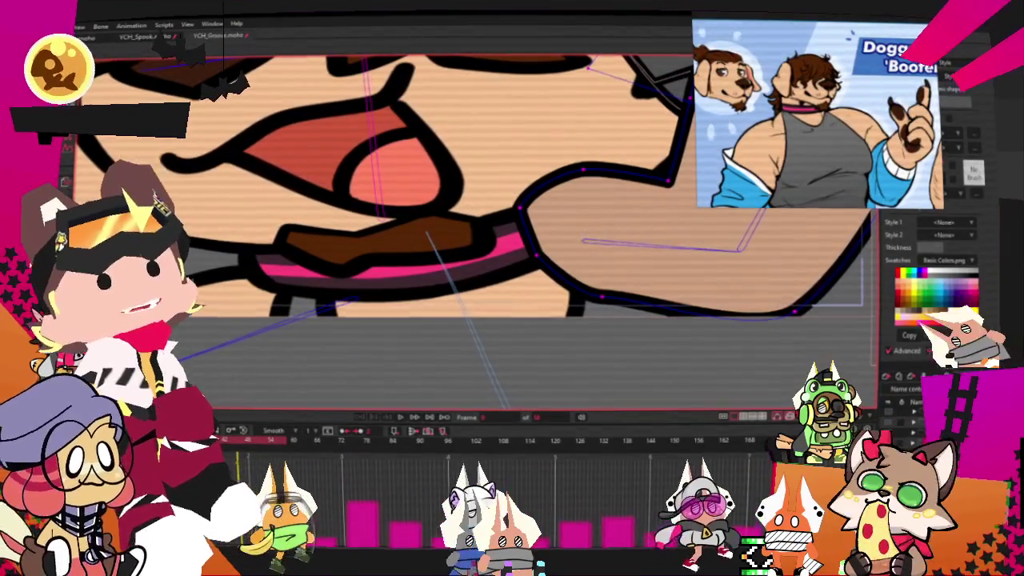
# Step: Bind the arm points to the arm bone and drag the arm outline onto the dog's arm
pyautogui.press('g')
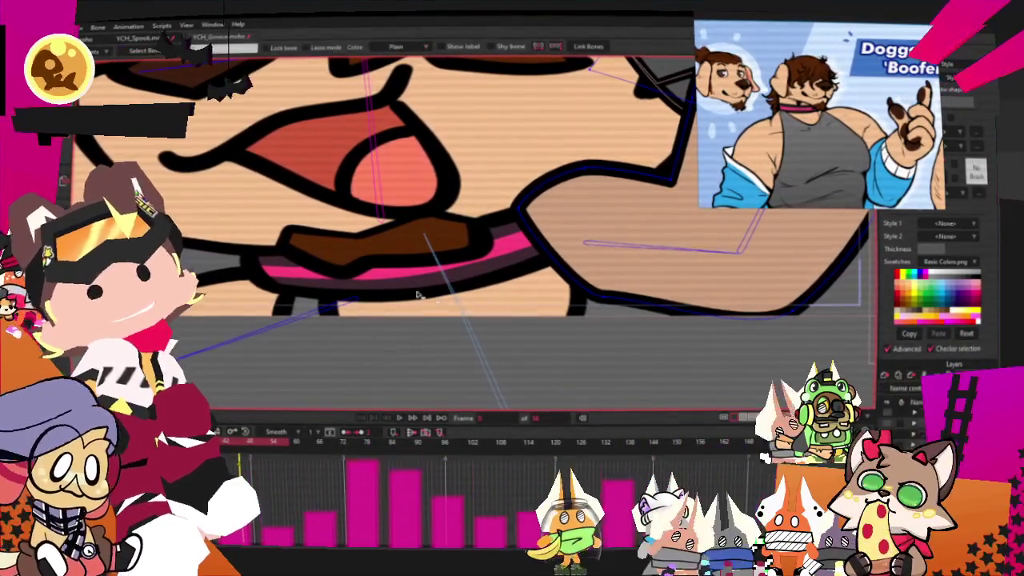
pyautogui.moveTo(461, 317); pyautogui.dragTo(452, 384)
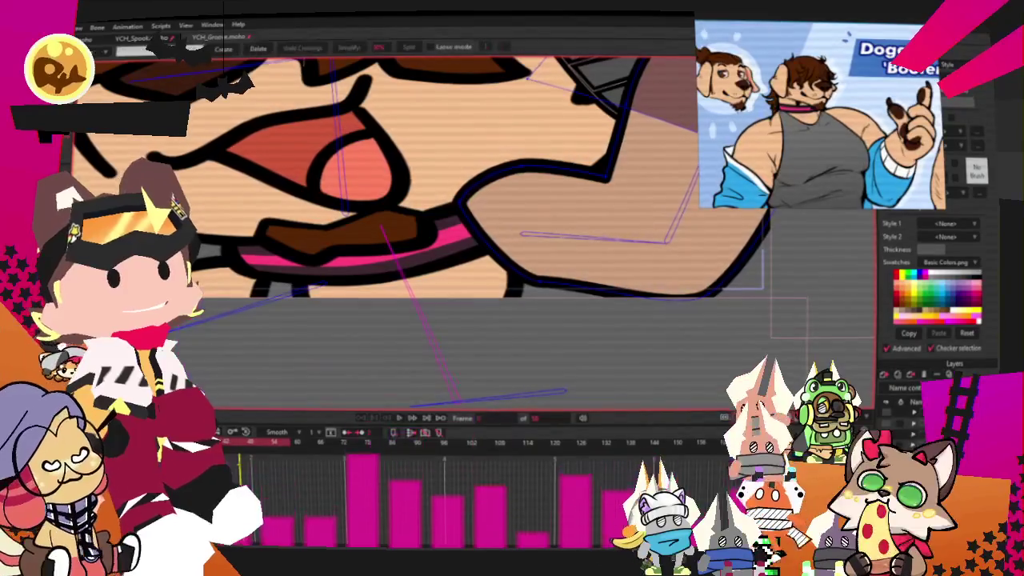
pyautogui.press('i')
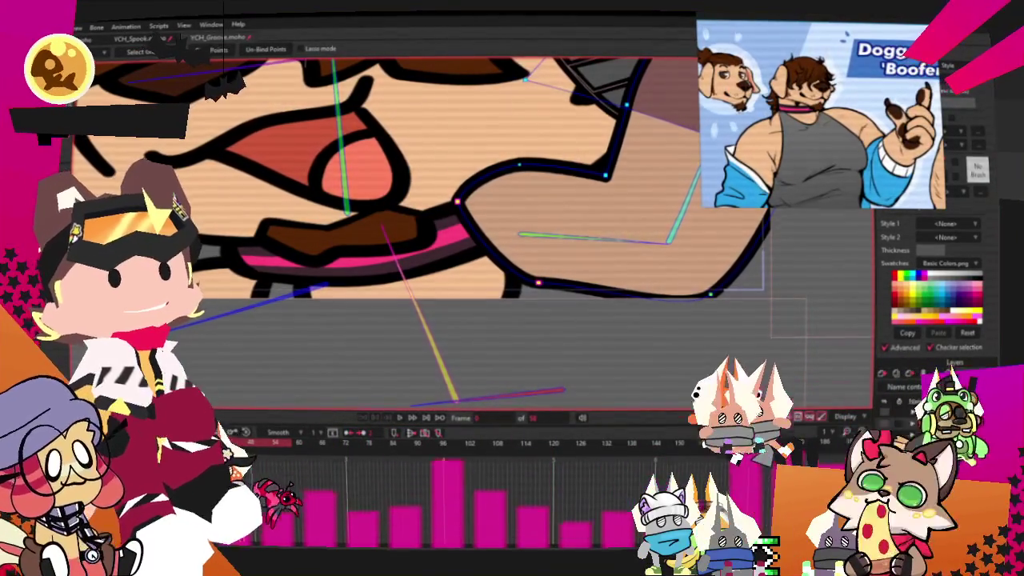
pyautogui.press('t')
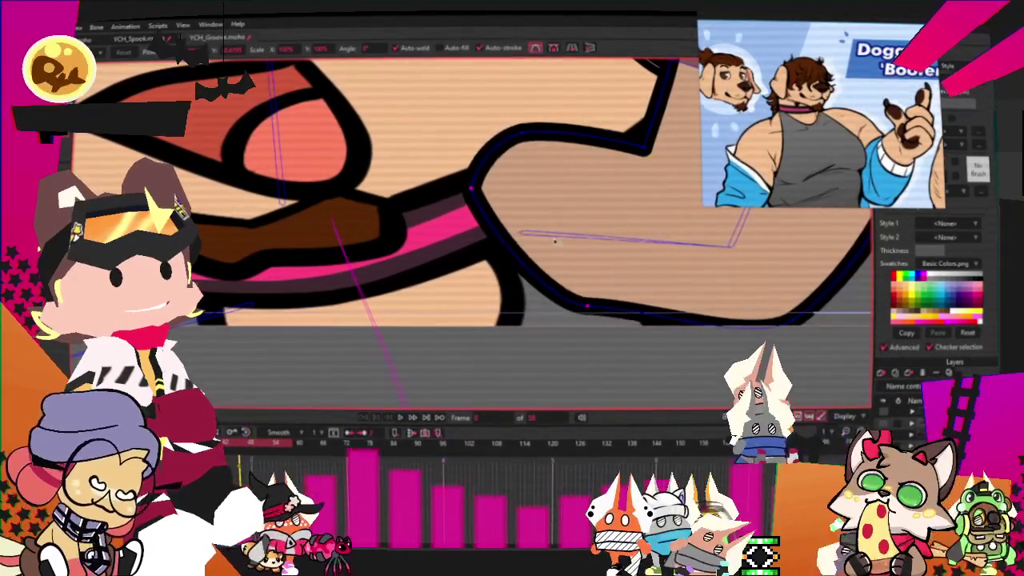
pyautogui.moveTo(556, 242); pyautogui.dragTo(602, 295)
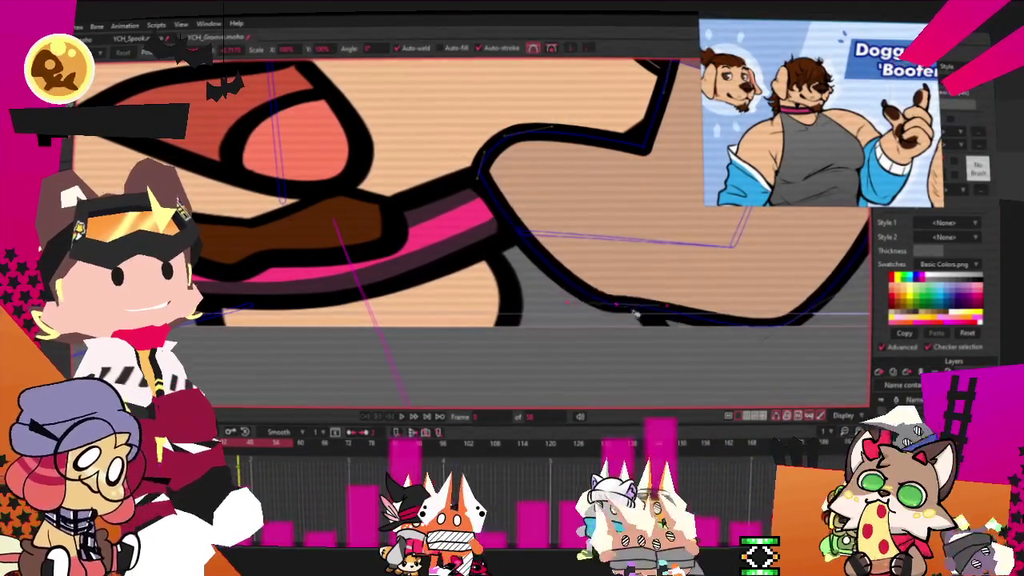
pyautogui.scroll(-3, 639, 288)
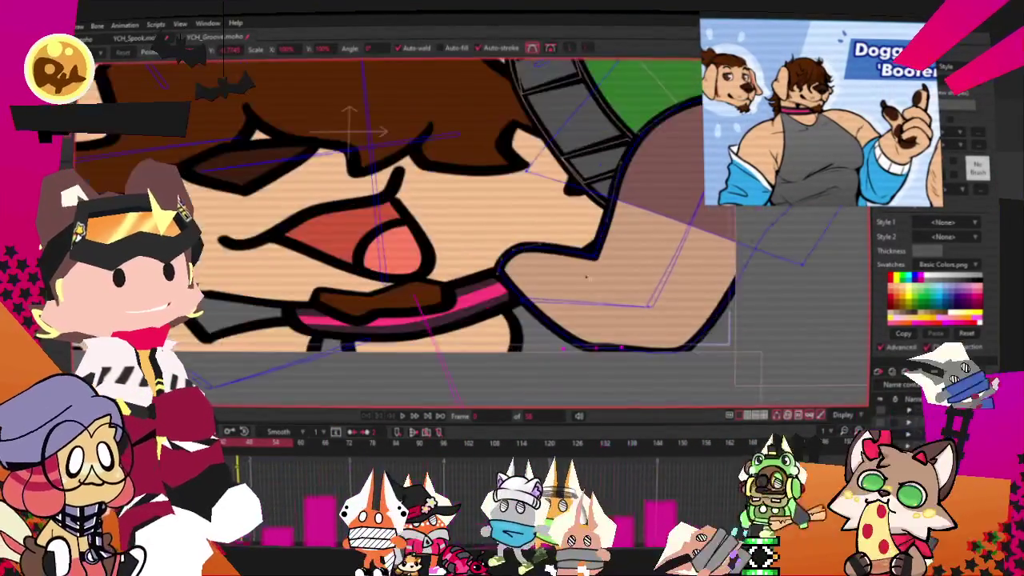
pyautogui.scroll(-3, 655, 274)
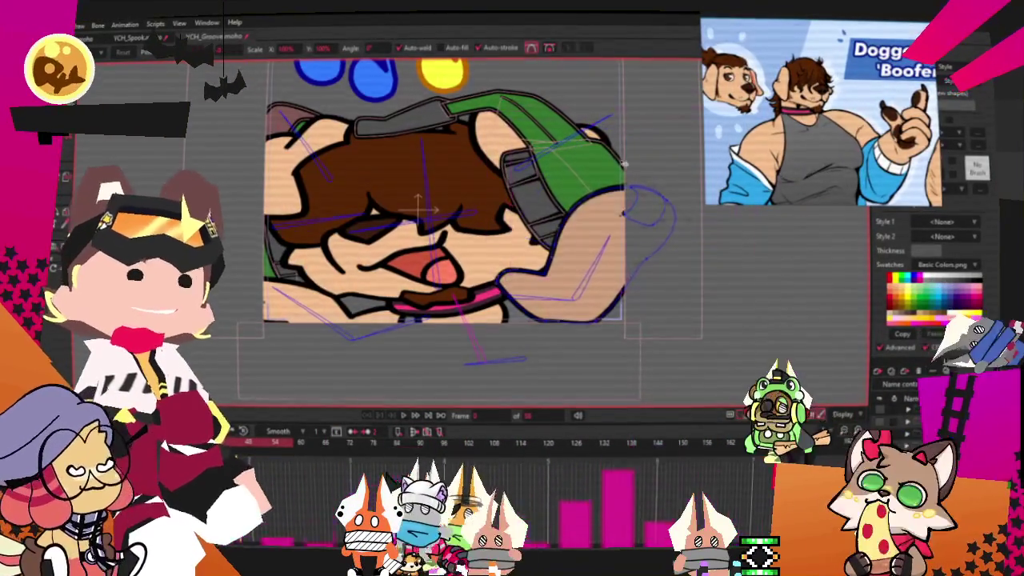
# Step: Select the arm fill with the Select Shape tool (Q) and zoom out to see the whole dog
pyautogui.scroll(3, 622, 214)
pyautogui.press('q')
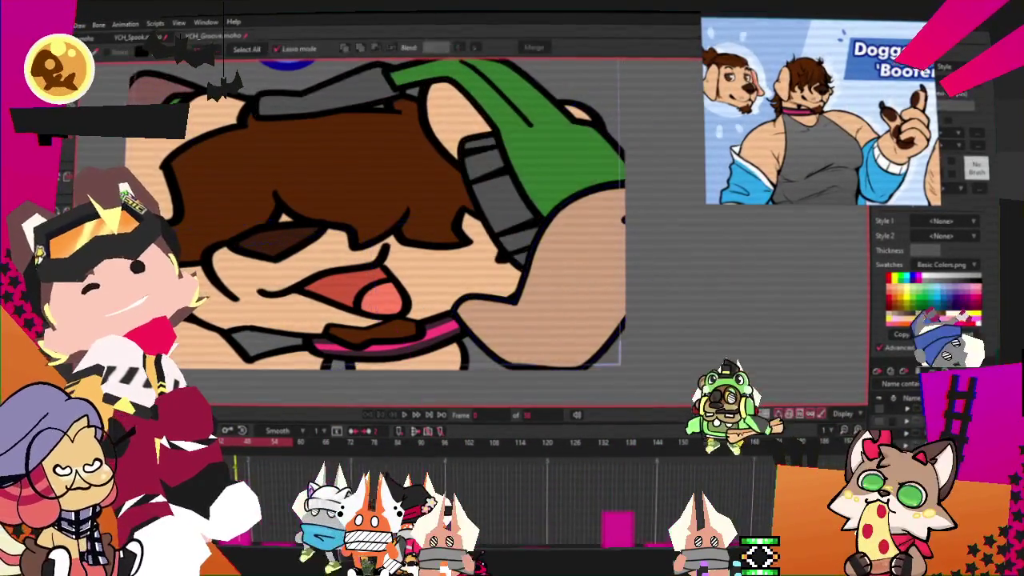
pyautogui.click(592, 272)
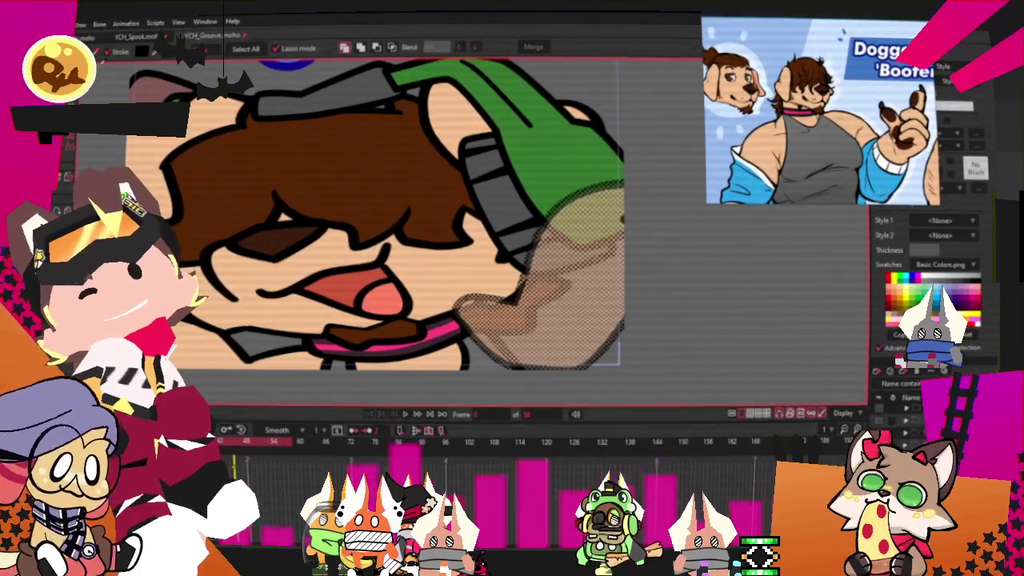
pyautogui.scroll(-3, 565, 320)
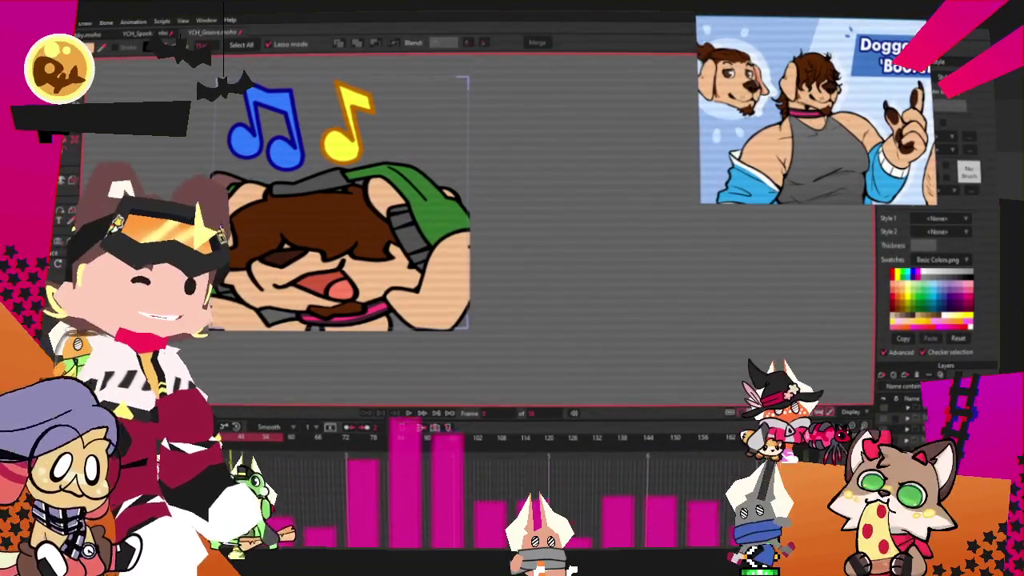
pyautogui.scroll(2, 377, 259)
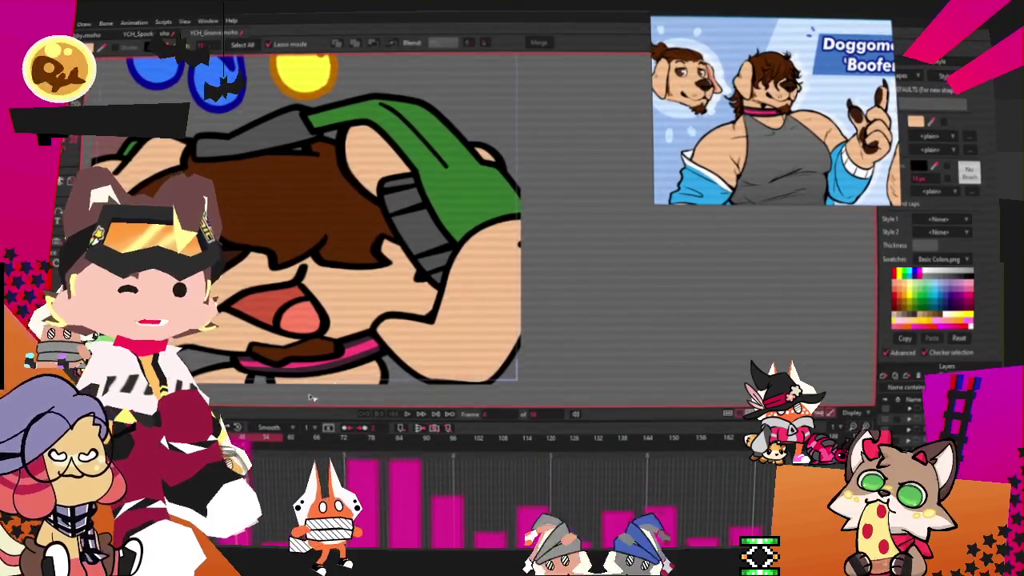
pyautogui.scroll(2, 303, 392)
pyautogui.scroll(2, 303, 392)
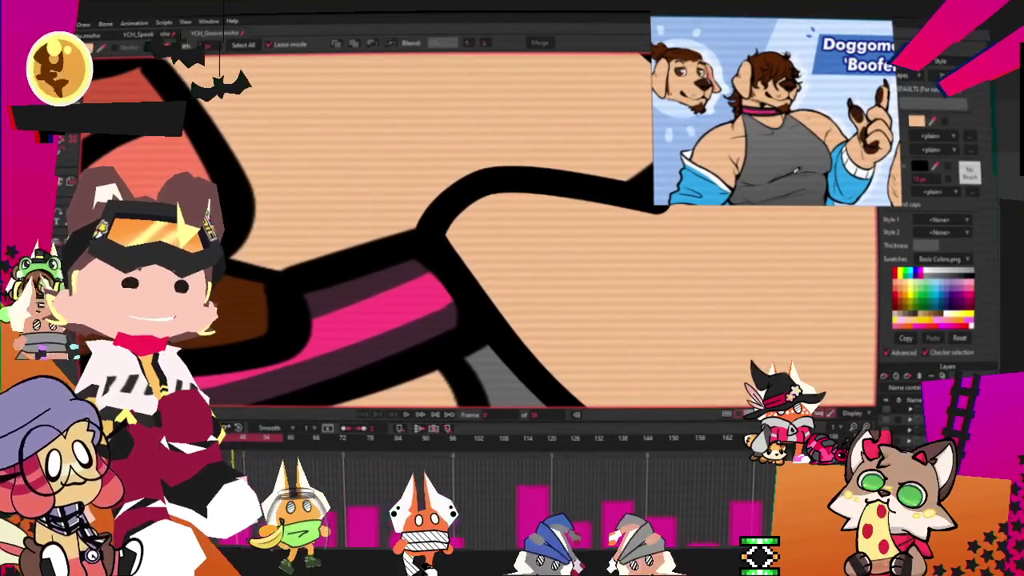
pyautogui.click(439, 103)
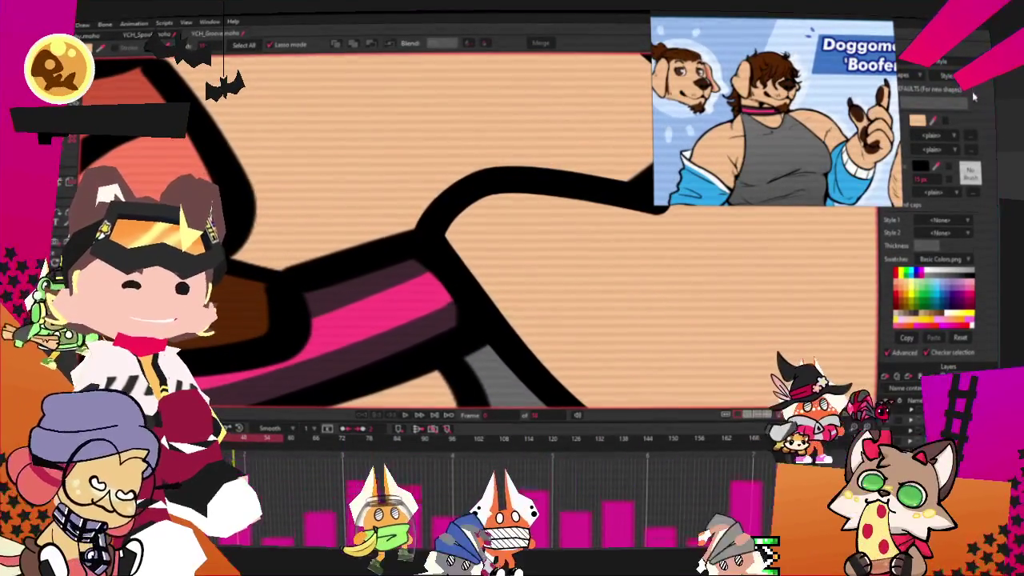
pyautogui.click(974, 102)
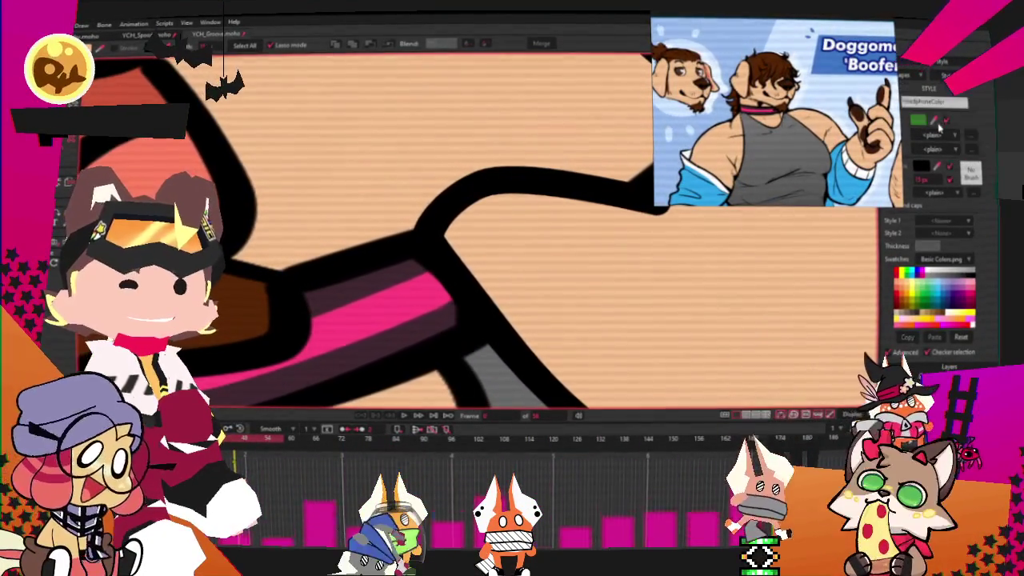
pyautogui.click(960, 284)
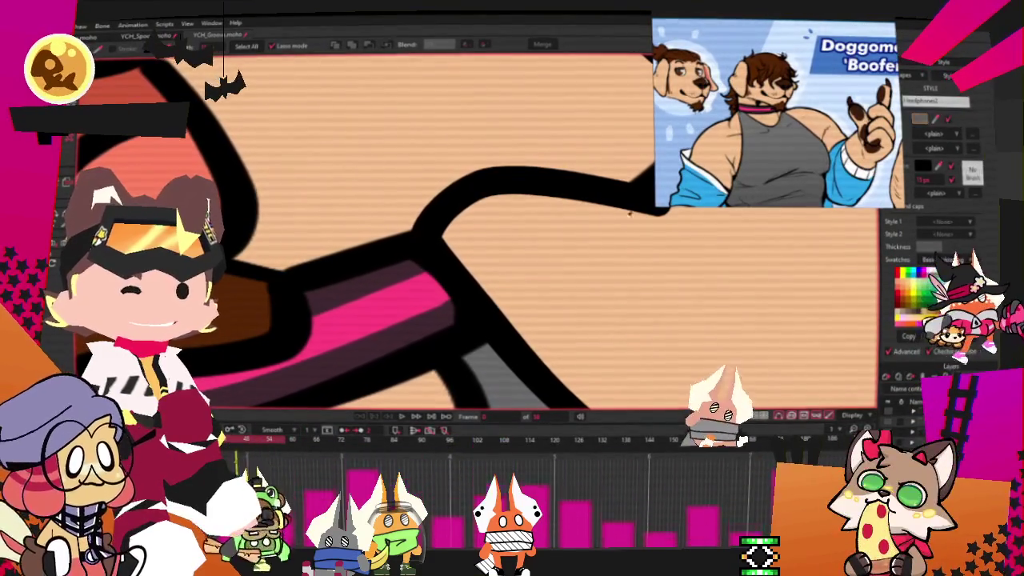
pyautogui.scroll(-3, 438, 262)
pyautogui.scroll(-3, 438, 262)
pyautogui.scroll(-2, 438, 260)
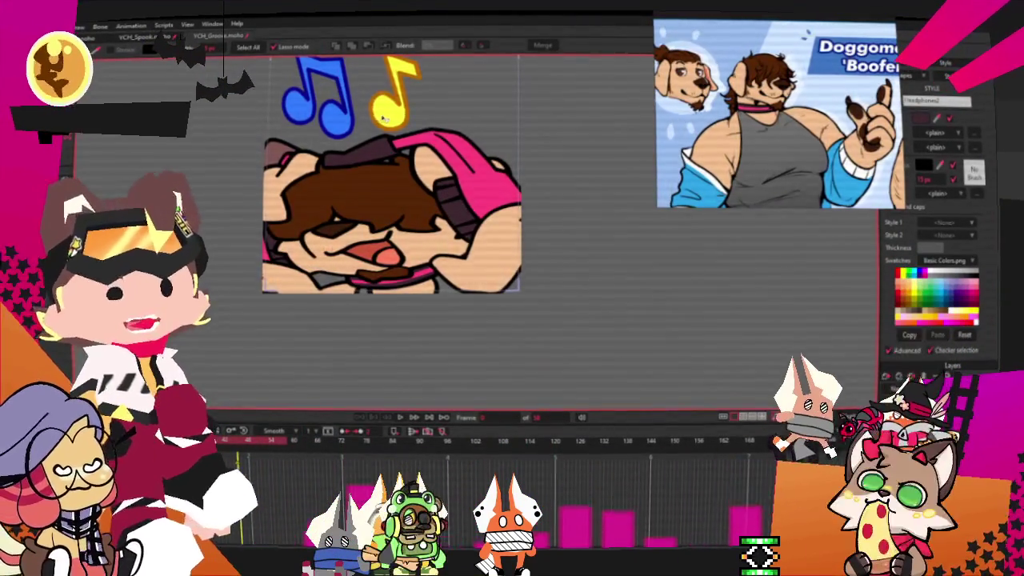
pyautogui.scroll(1, 384, 119)
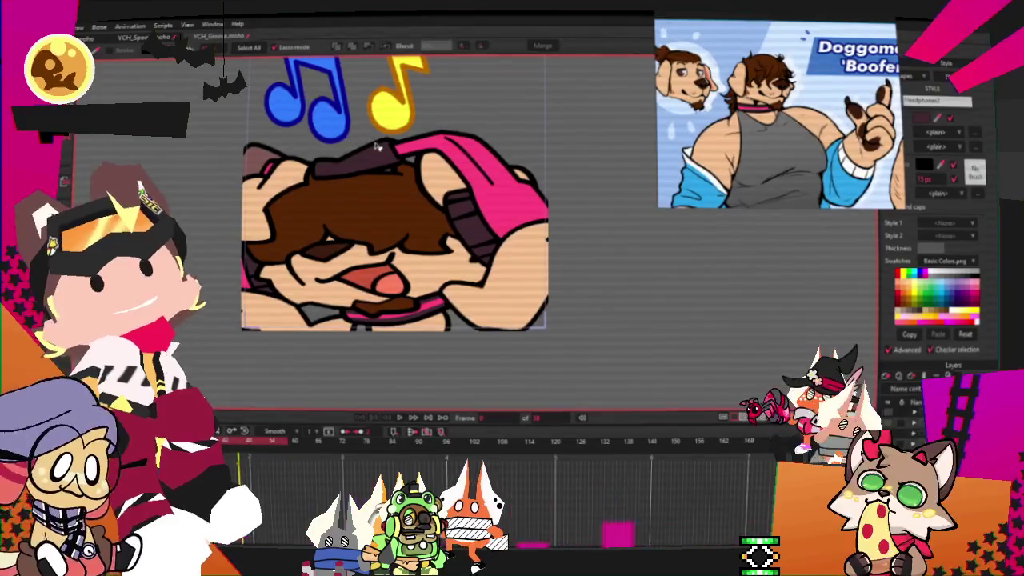
pyautogui.scroll(1, 316, 153)
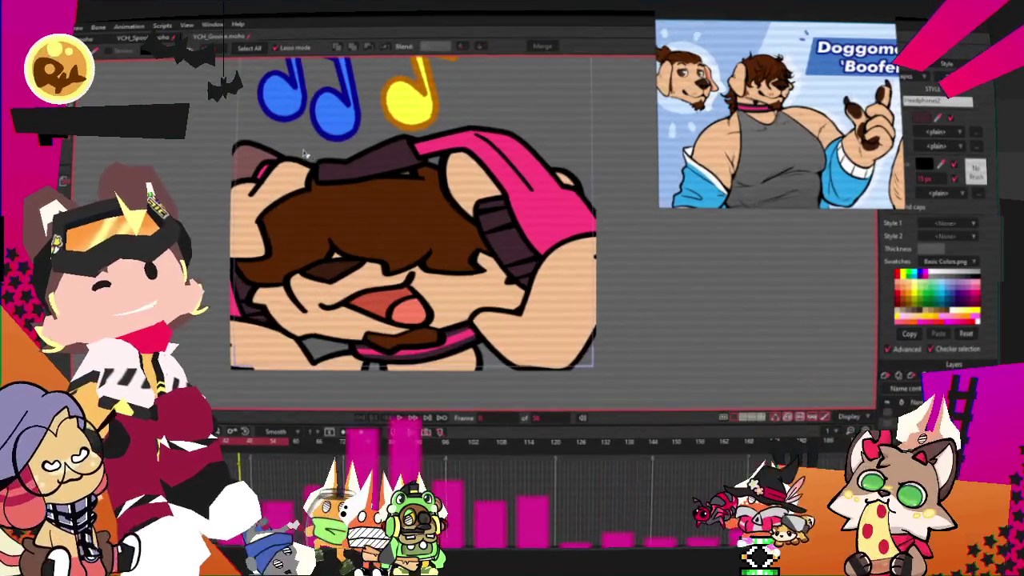
pyautogui.scroll(-2, 316, 154)
pyautogui.scroll(2, 315, 154)
pyautogui.scroll(2, 316, 153)
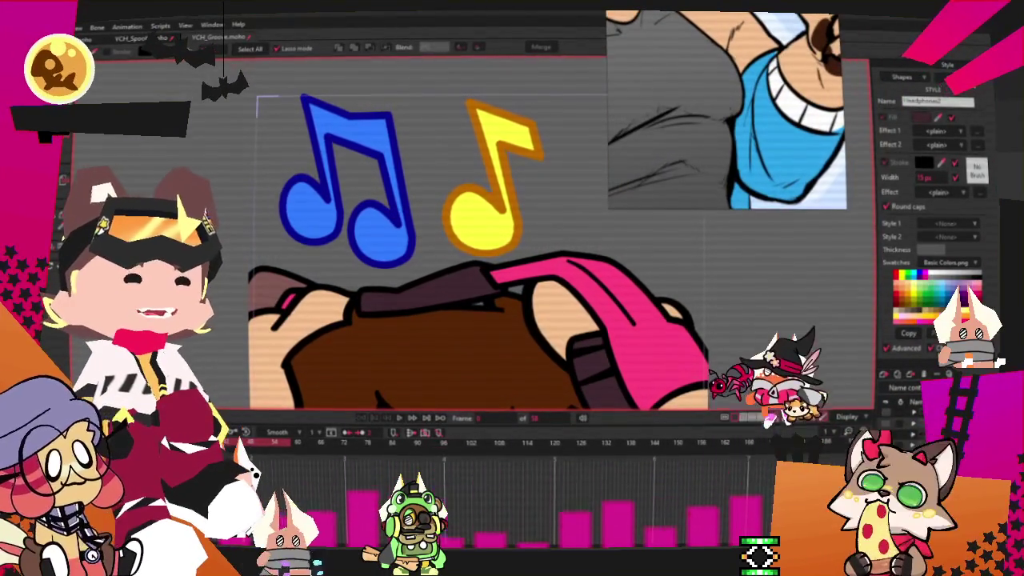
# Step: Pick the note's style from the Name list, make its fill light blue and its stroke dark blue
pyautogui.click(963, 102)
pyautogui.click(984, 128)
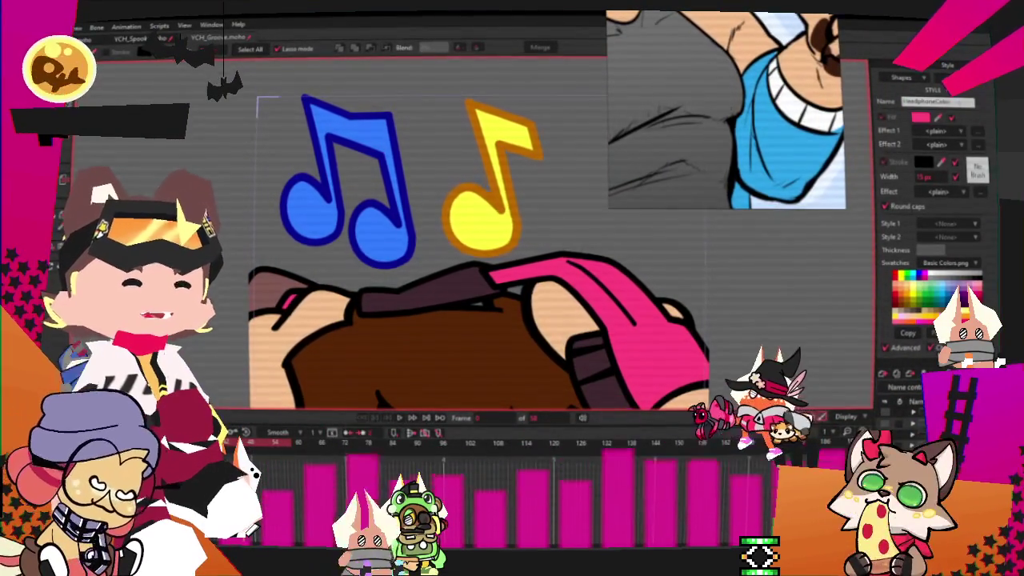
pyautogui.click(963, 101)
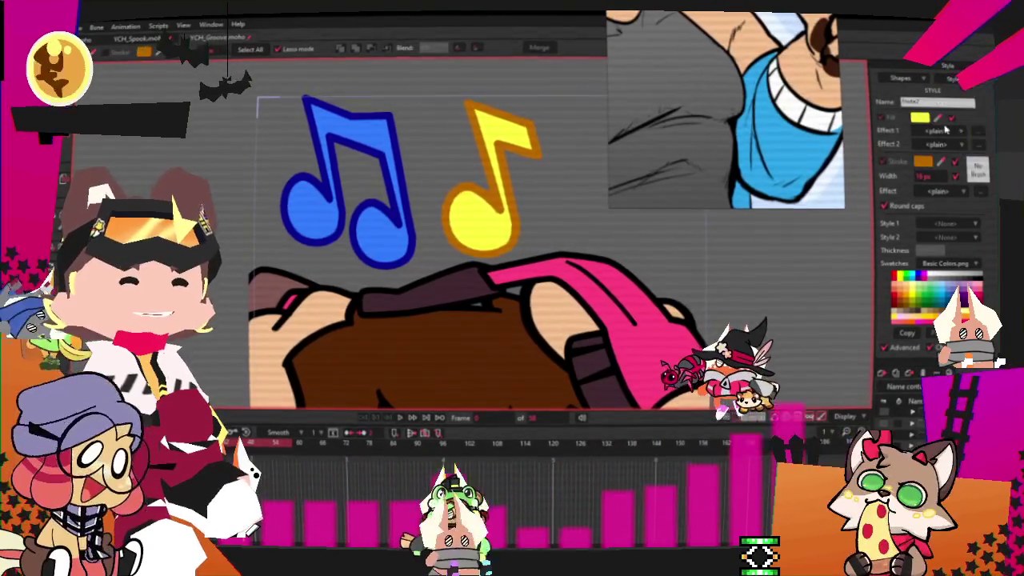
pyautogui.click(944, 160)
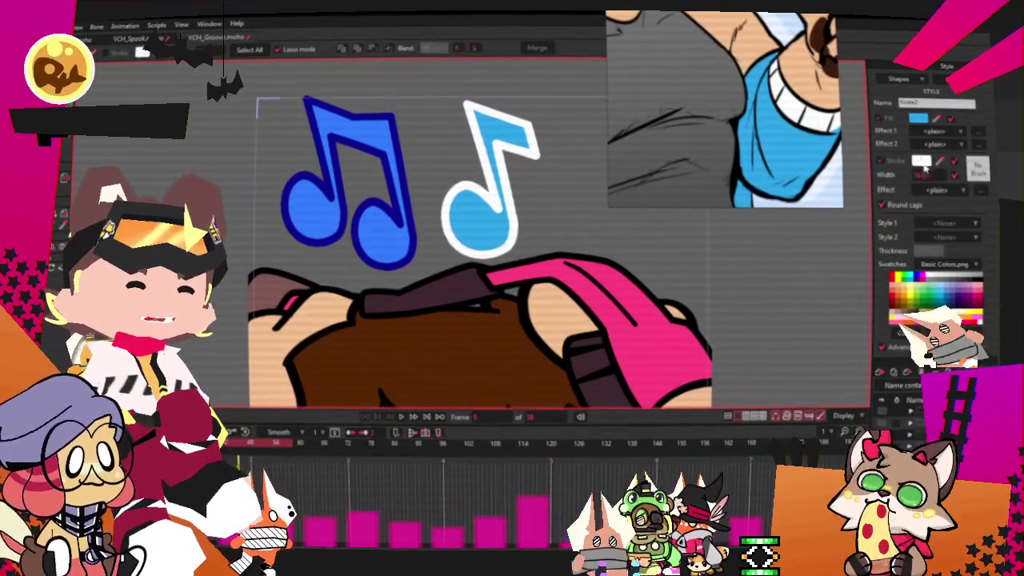
pyautogui.click(920, 160)
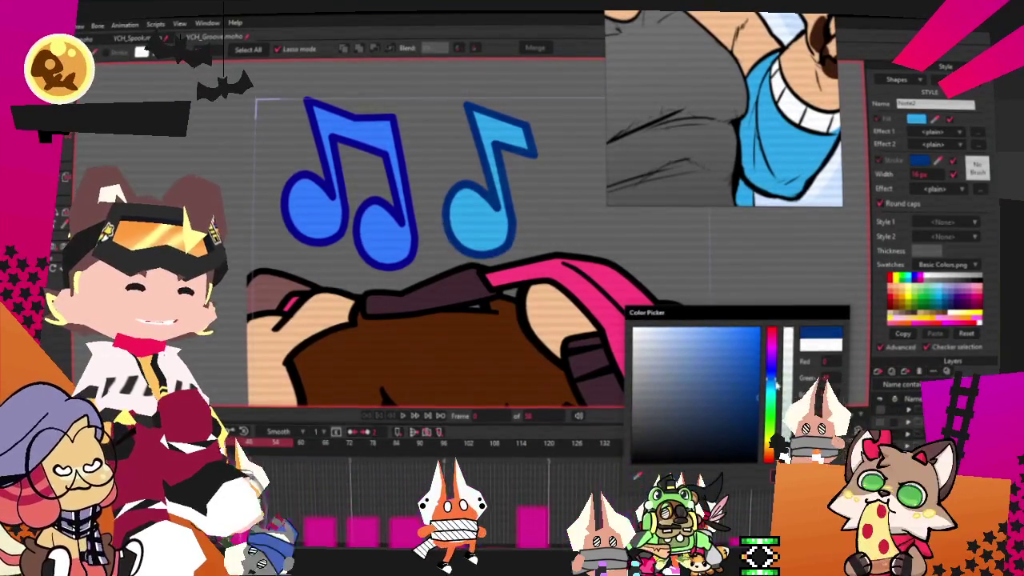
pyautogui.moveTo(776, 384); pyautogui.dragTo(765, 381)
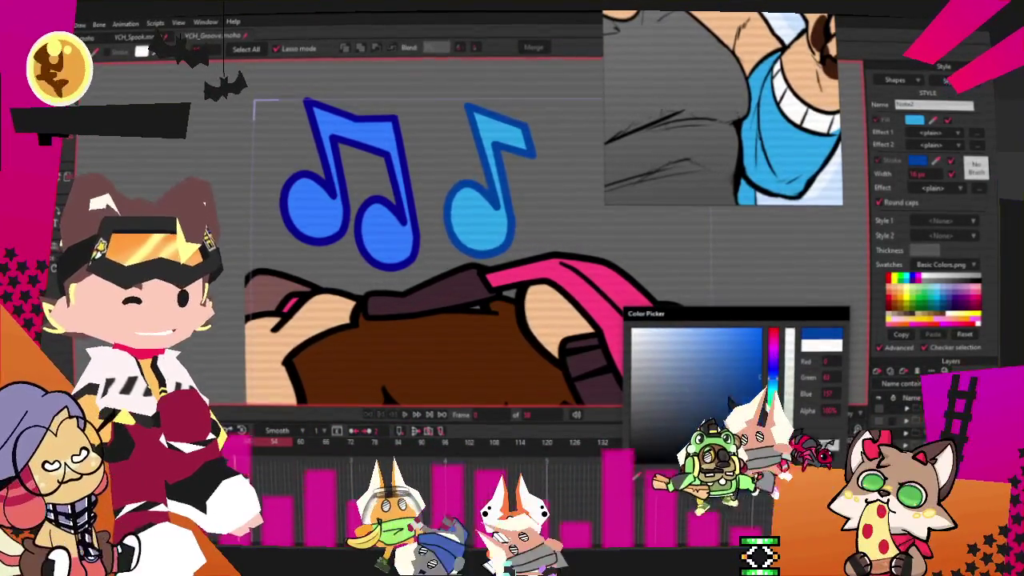
pyautogui.click(406, 414)
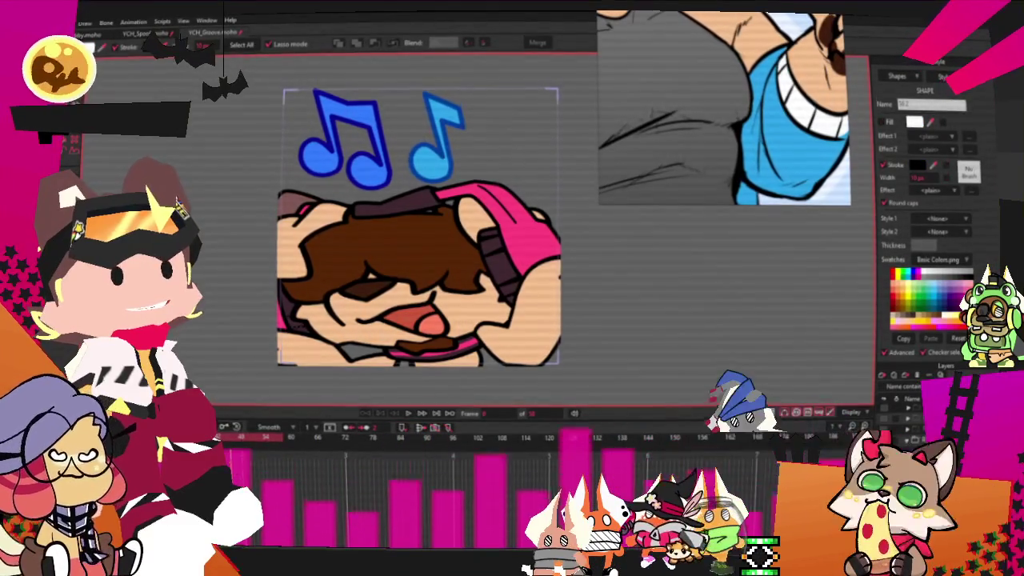
# Step: Draw a new curve along the top of the dog's hair with Add Point, then deselect it
pyautogui.hotkey('ctrl', 'a')
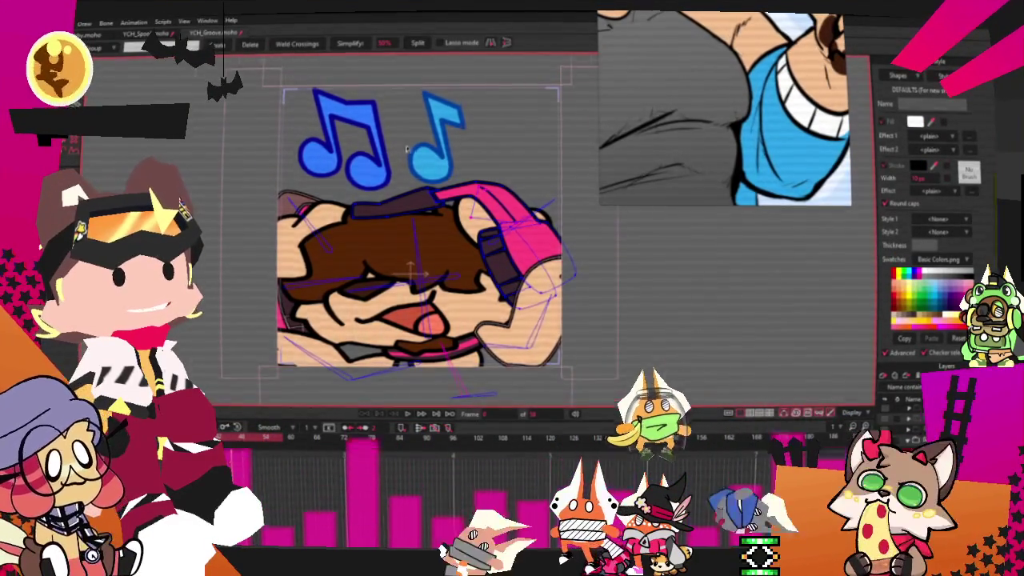
pyautogui.scroll(3, 413, 148)
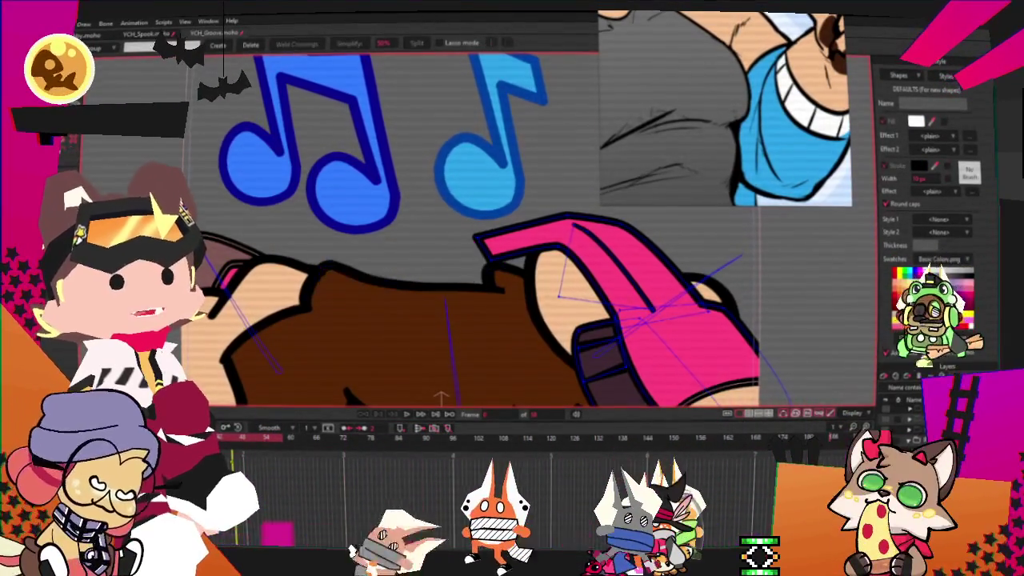
pyautogui.press('a')
pyautogui.moveTo(322, 264); pyautogui.dragTo(483, 274)
pyautogui.scroll(-3, 483, 273)
pyautogui.scroll(1, 472, 296)
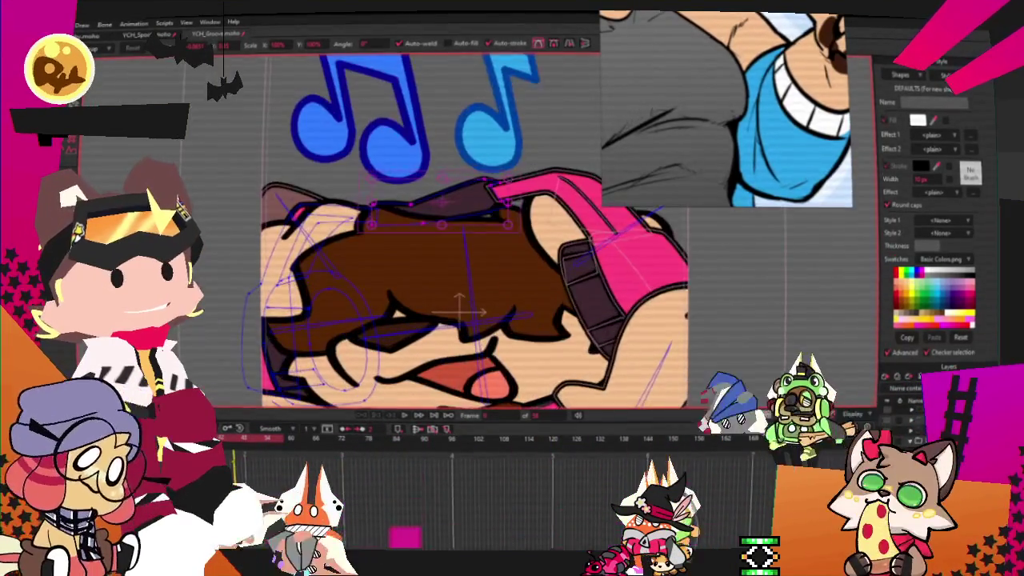
pyautogui.hotkey('ctrl', 'd')
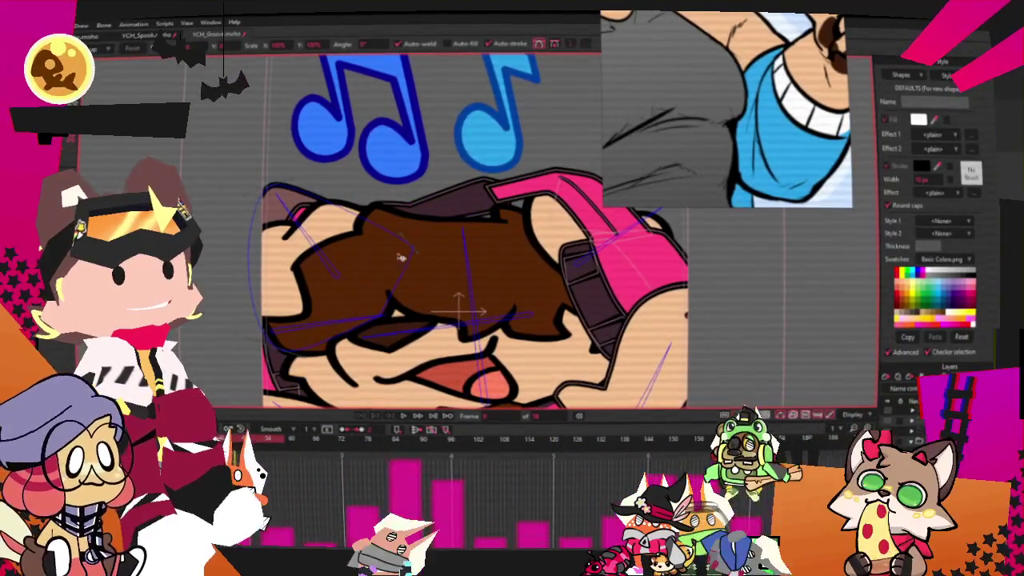
pyautogui.press('g')
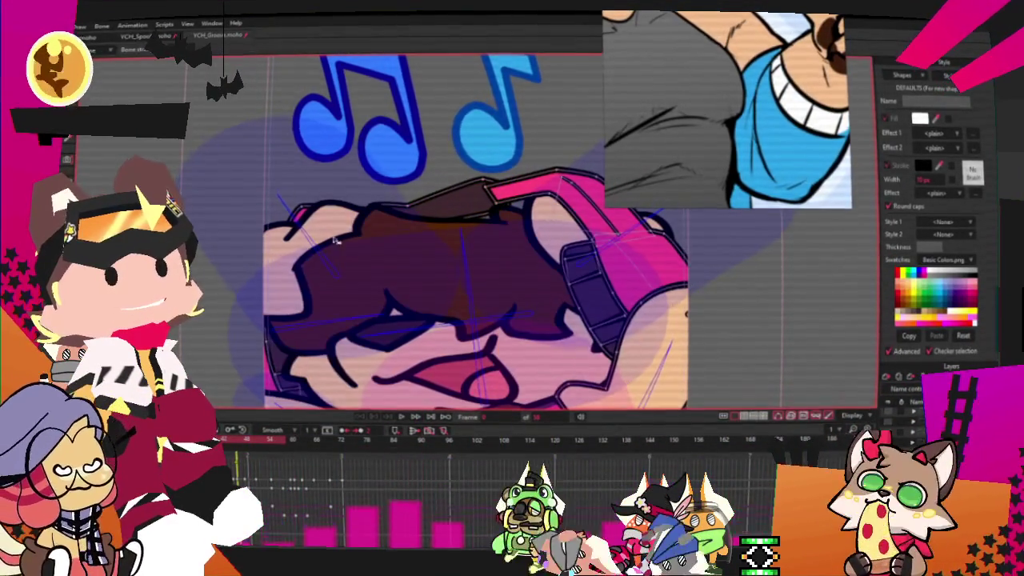
# Step: Play the groove animation to preview the motion, then return to shape editing
pyautogui.scroll(-2, 480, 232)
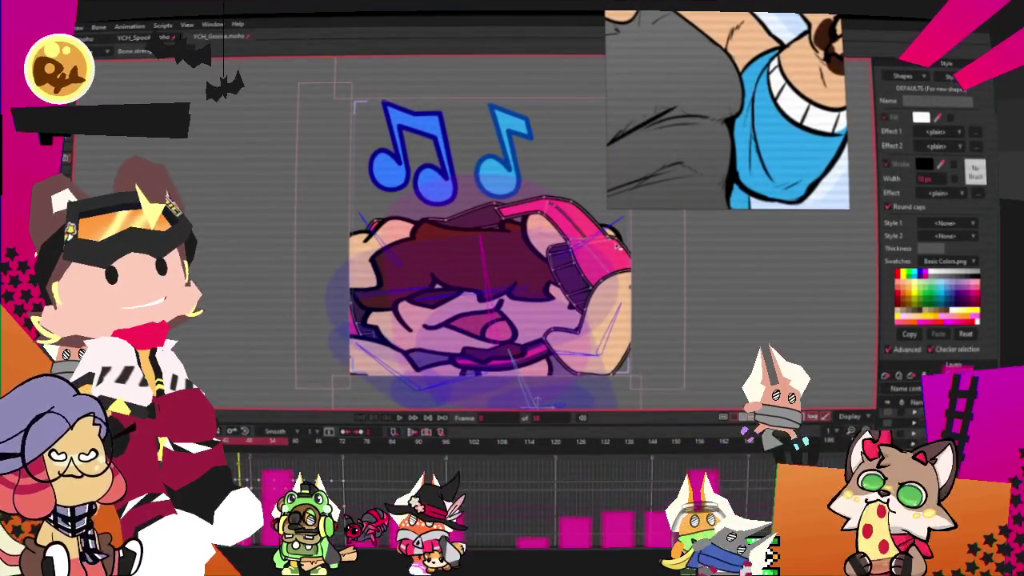
pyautogui.click(398, 418)
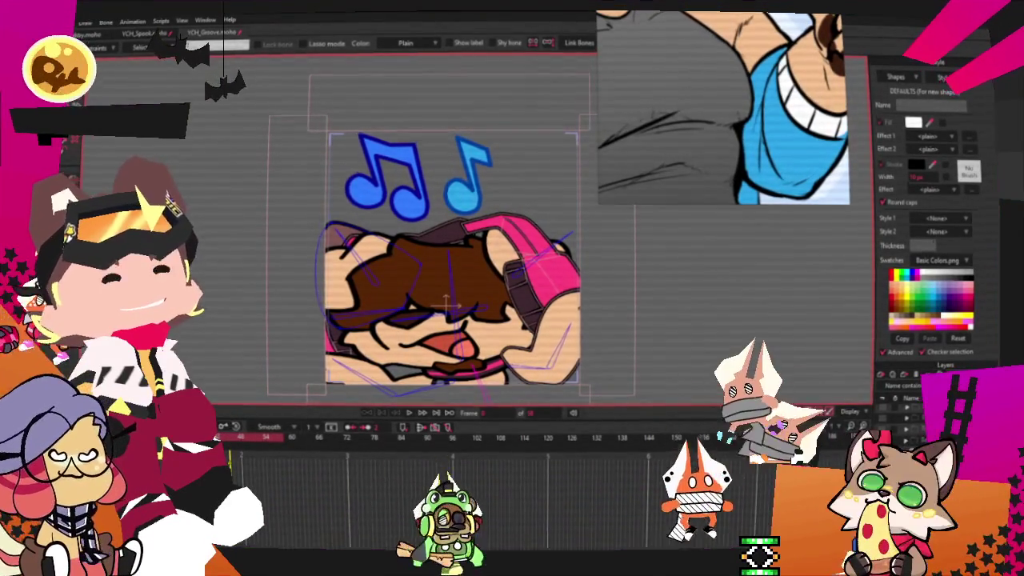
pyautogui.press('g')
pyautogui.scroll(2, 400, 280)
pyautogui.scroll(2, 399, 280)
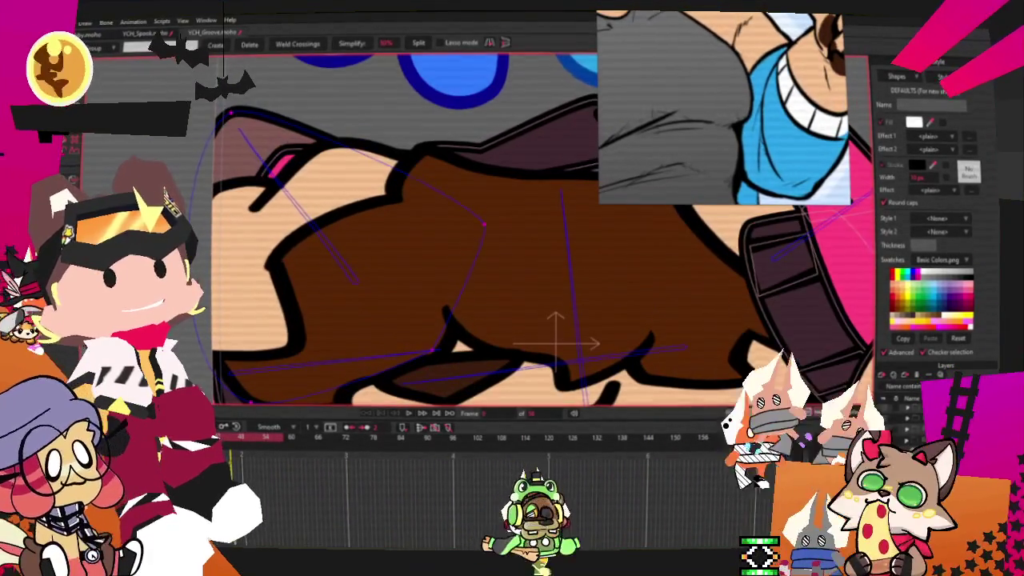
pyautogui.press('u')
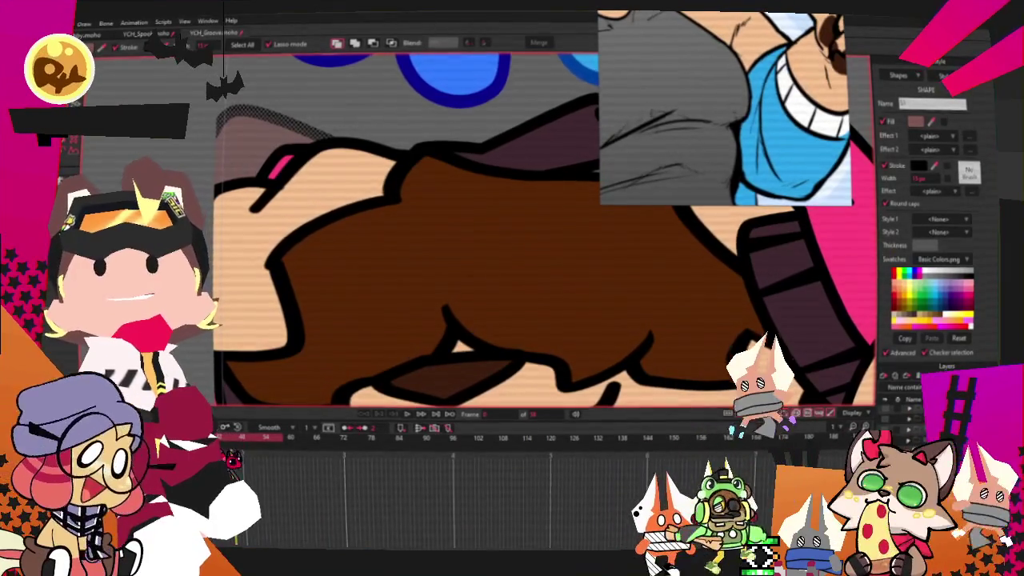
# Step: Select the hair shape's points near the ear and move them down and right
pyautogui.scroll(1, 284, 251)
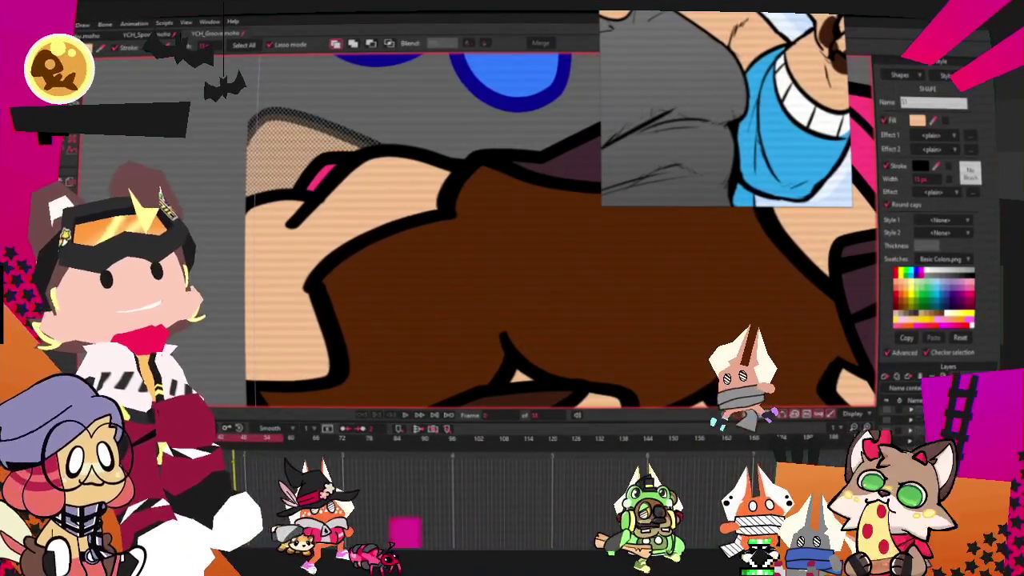
pyautogui.click(274, 107)
pyautogui.press('t')
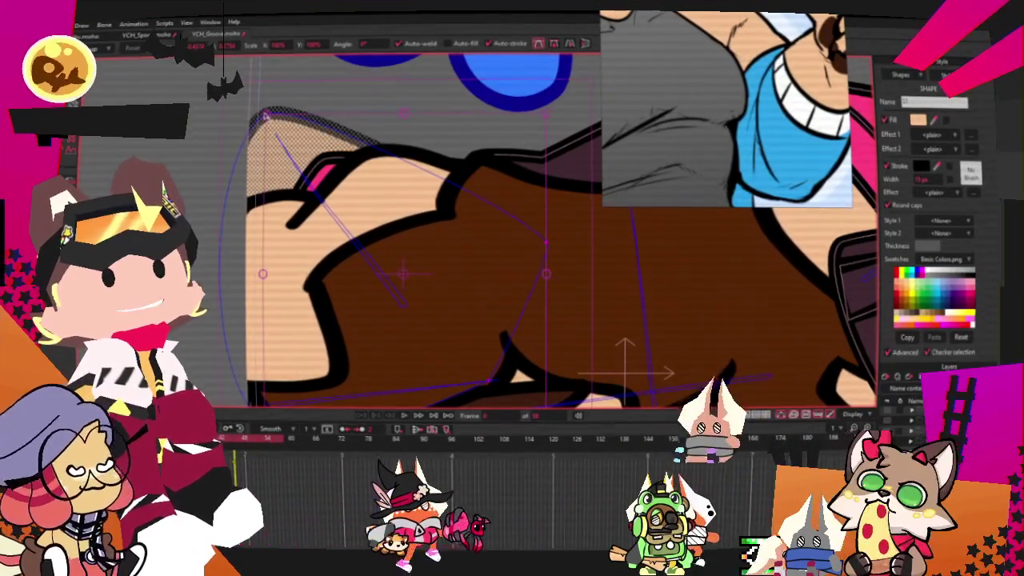
pyautogui.moveTo(274, 108); pyautogui.dragTo(383, 171)
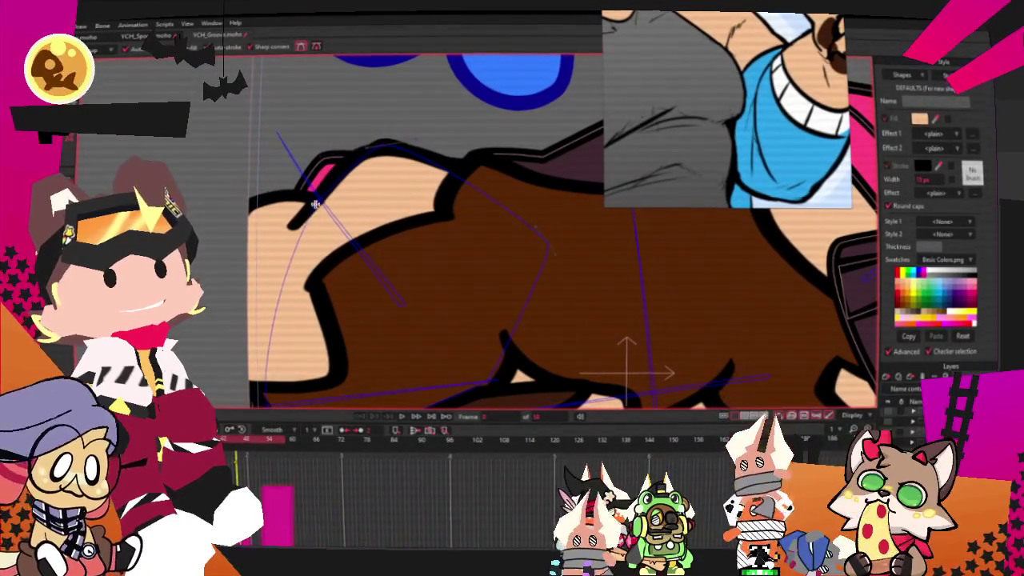
# Step: Try the Curvature tool, return to Transform Points, and zoom around the hair to check it
pyautogui.scroll(-3, 298, 156)
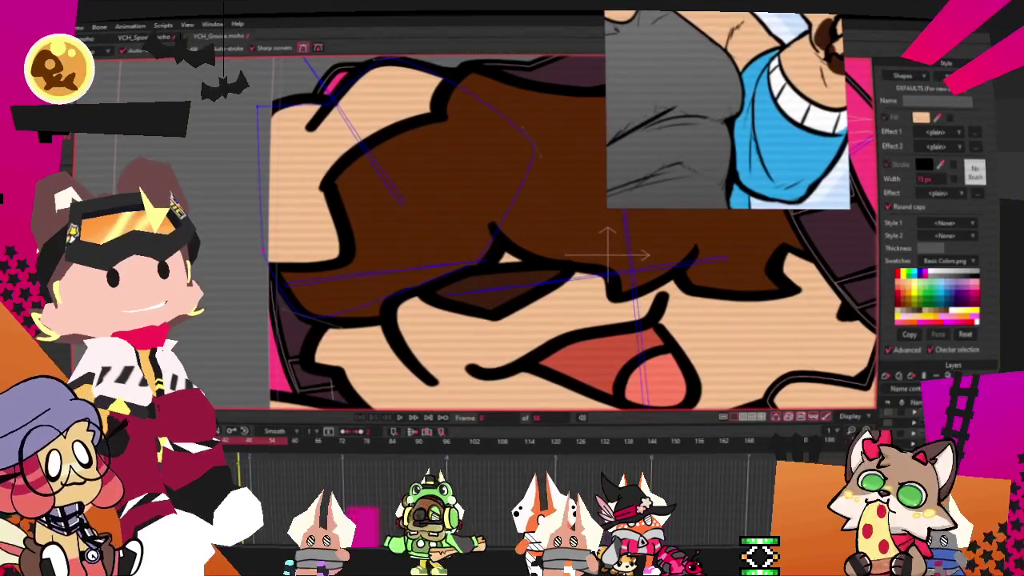
pyautogui.press('c')
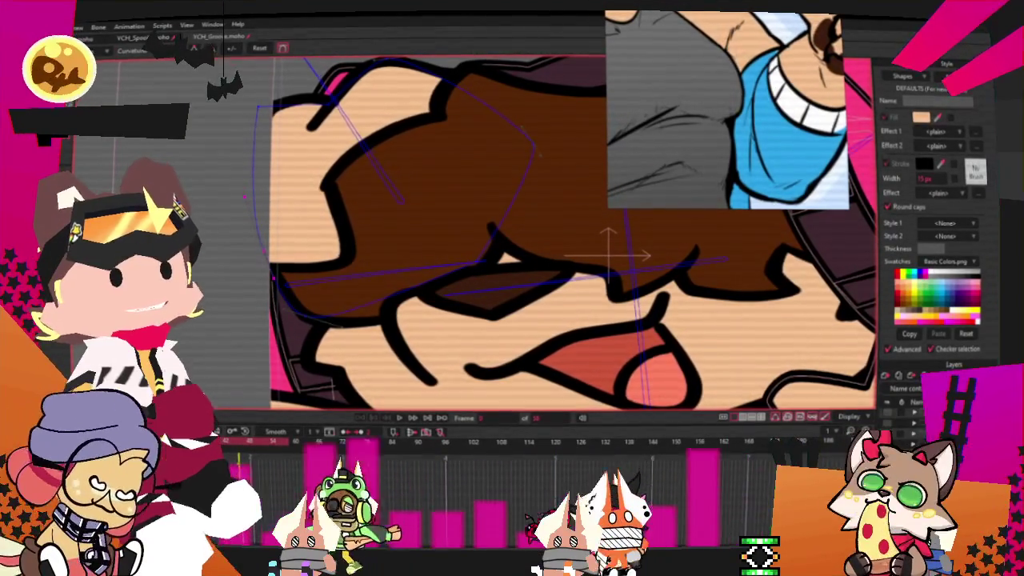
pyautogui.press('t')
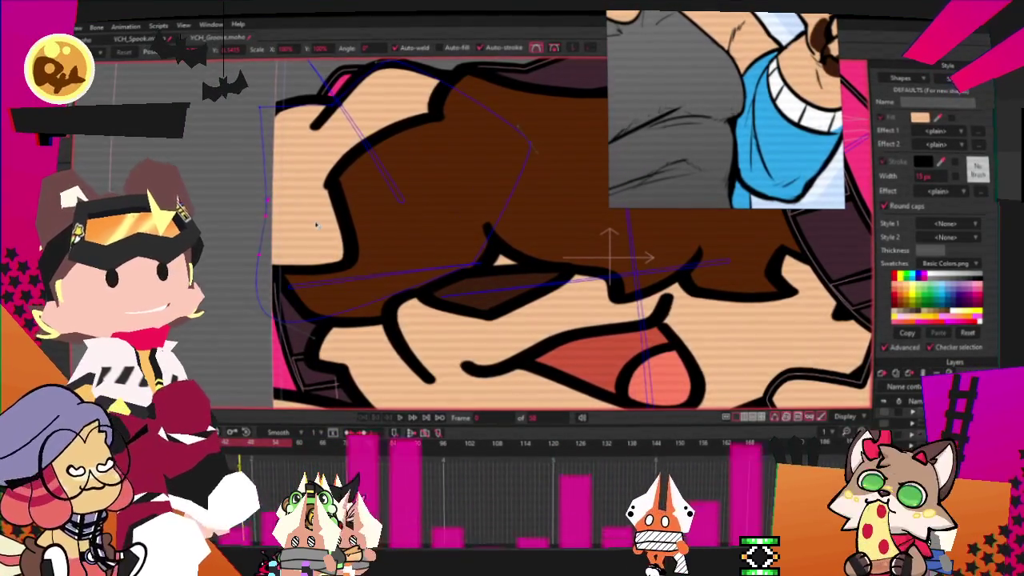
pyautogui.scroll(-2, 317, 226)
pyautogui.scroll(-2, 345, 203)
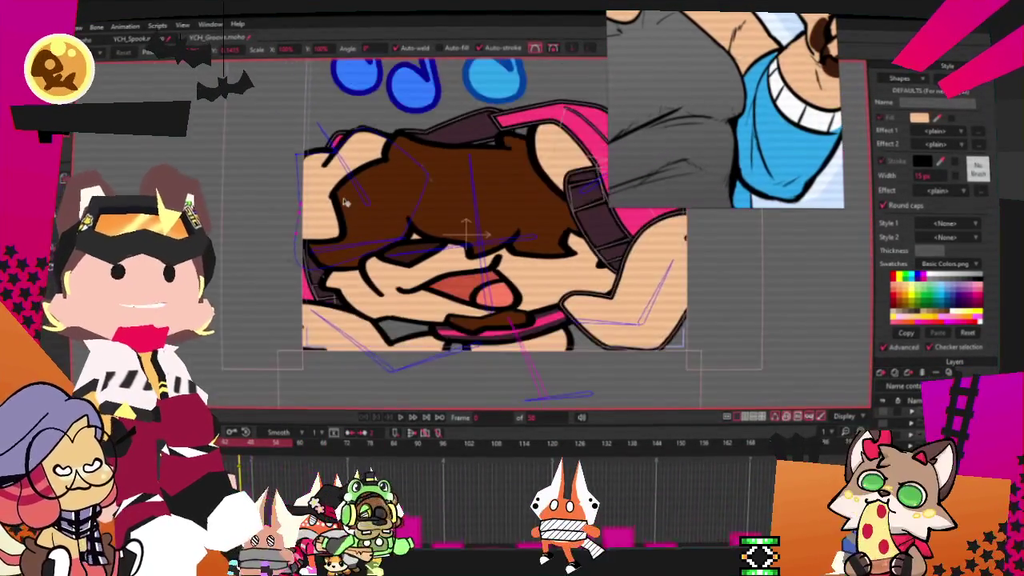
pyautogui.scroll(2, 345, 202)
pyautogui.scroll(2, 407, 229)
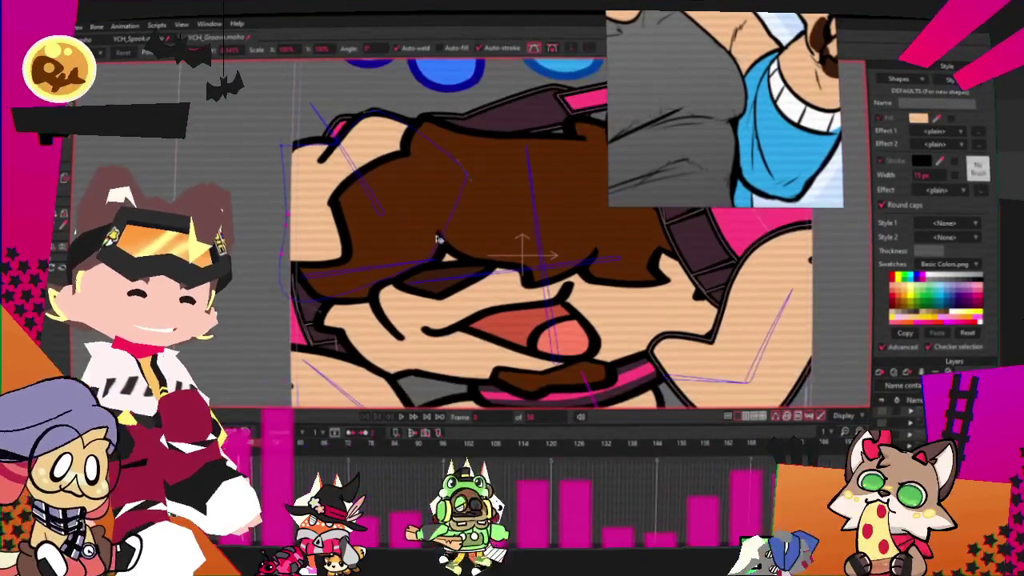
pyautogui.scroll(-2, 414, 253)
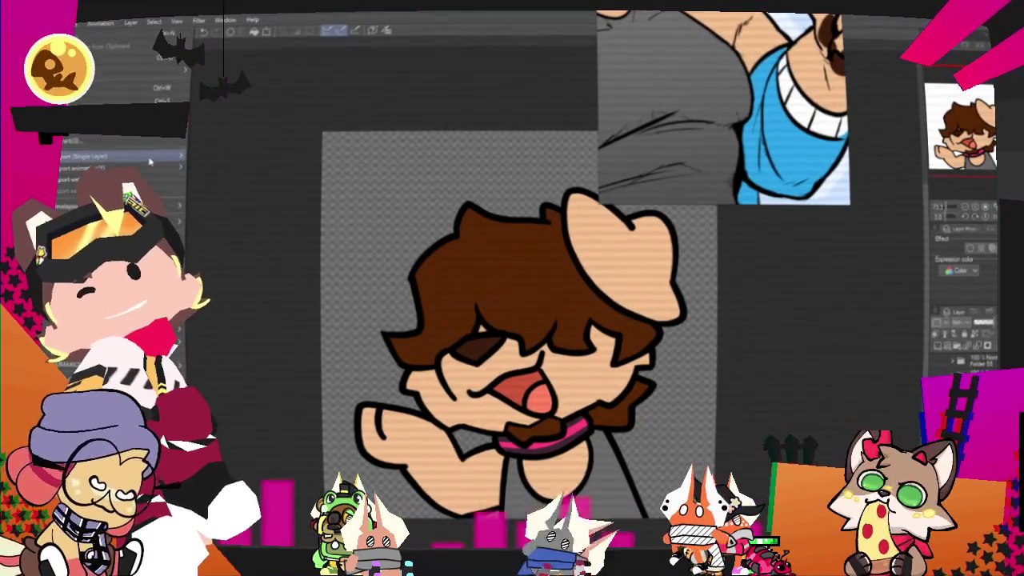
# Step: Export the updated dog bust drawing from Clip Studio Paint as a single PNG image
pyautogui.click(226, 188)
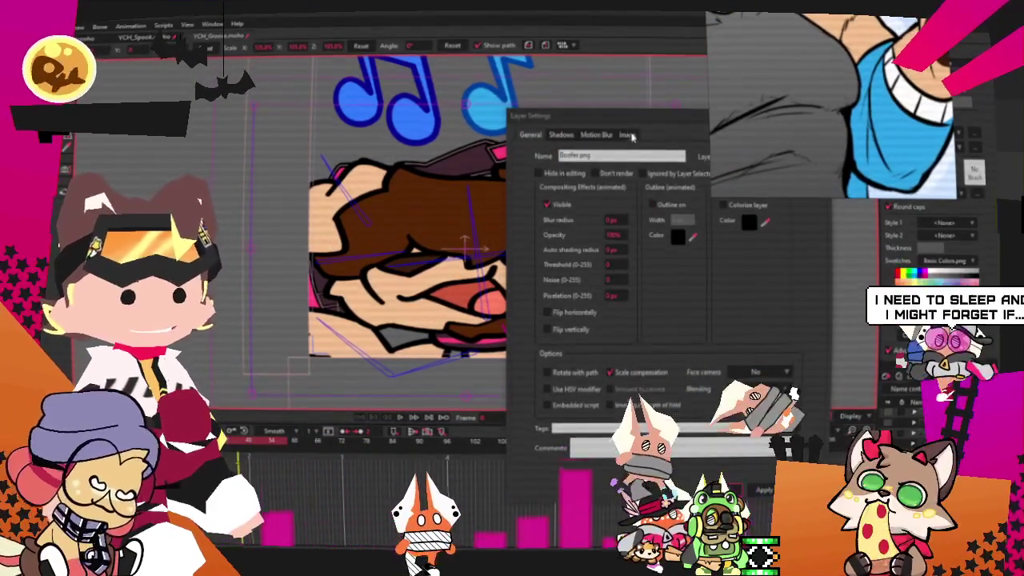
# Step: Point the Boofer.png image layer at the newly exported PNG, then play the animation
pyautogui.click(628, 134)
pyautogui.click(636, 173)
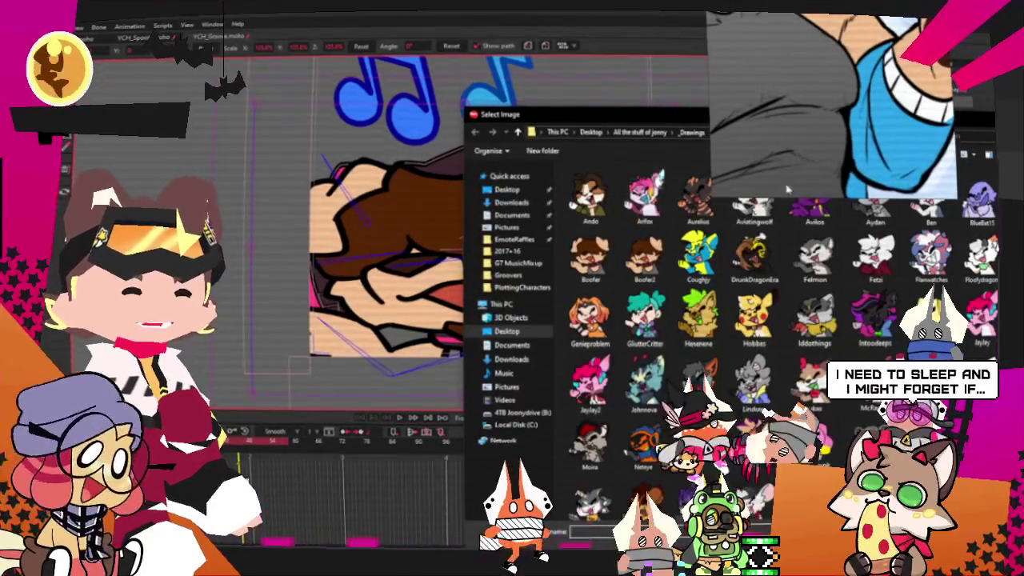
pyautogui.press('Escape')
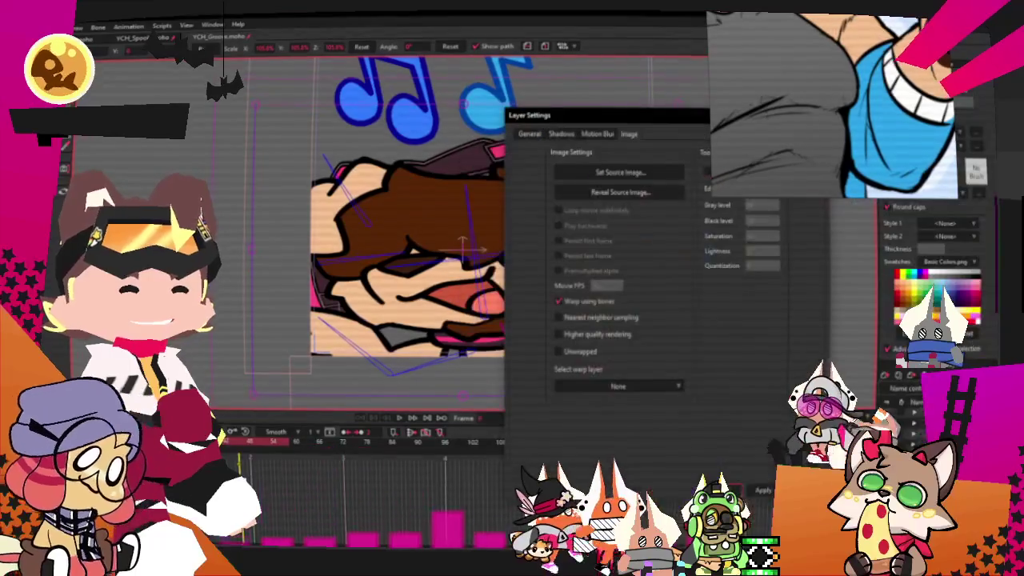
pyautogui.click(744, 495)
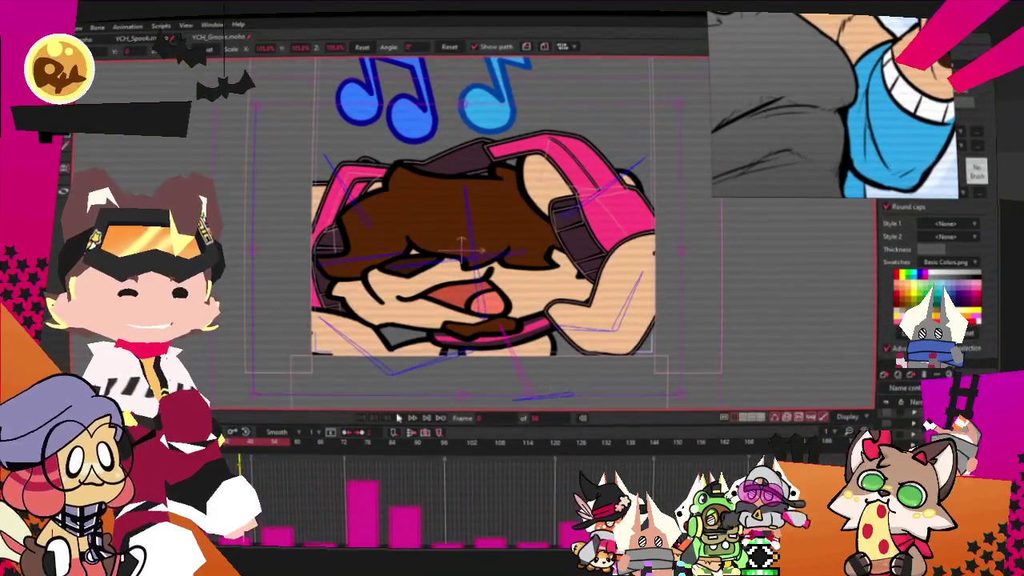
pyautogui.click(397, 417)
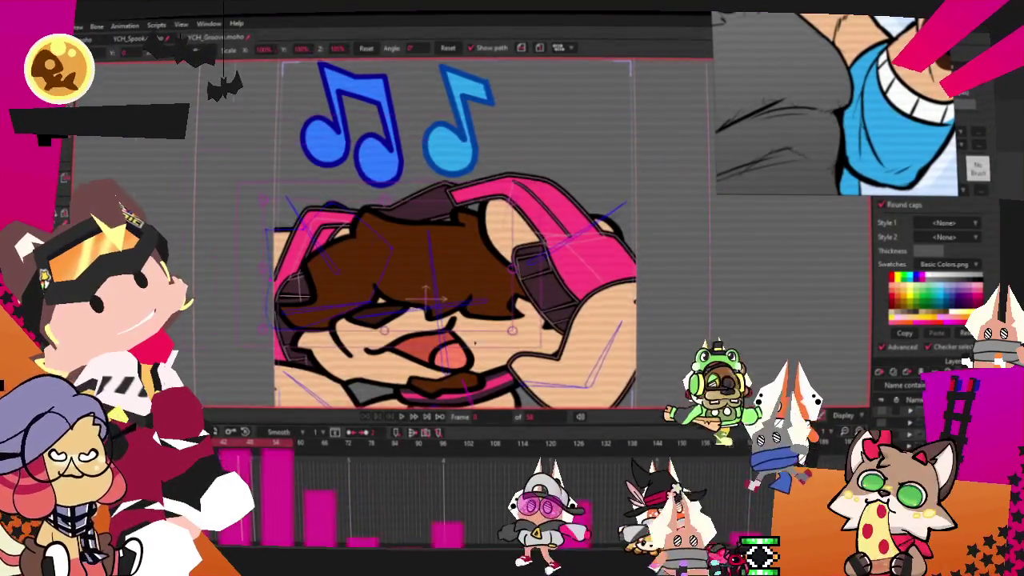
# Step: Cycle through the Select Points, Curvature and Transform Points tools on the dog's hair
pyautogui.press('g')
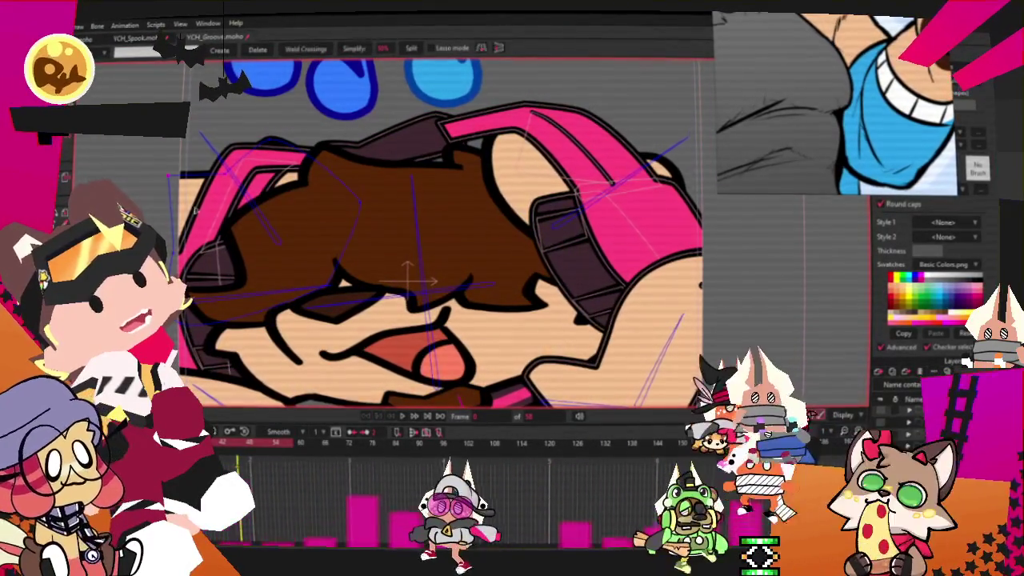
pyautogui.press('c')
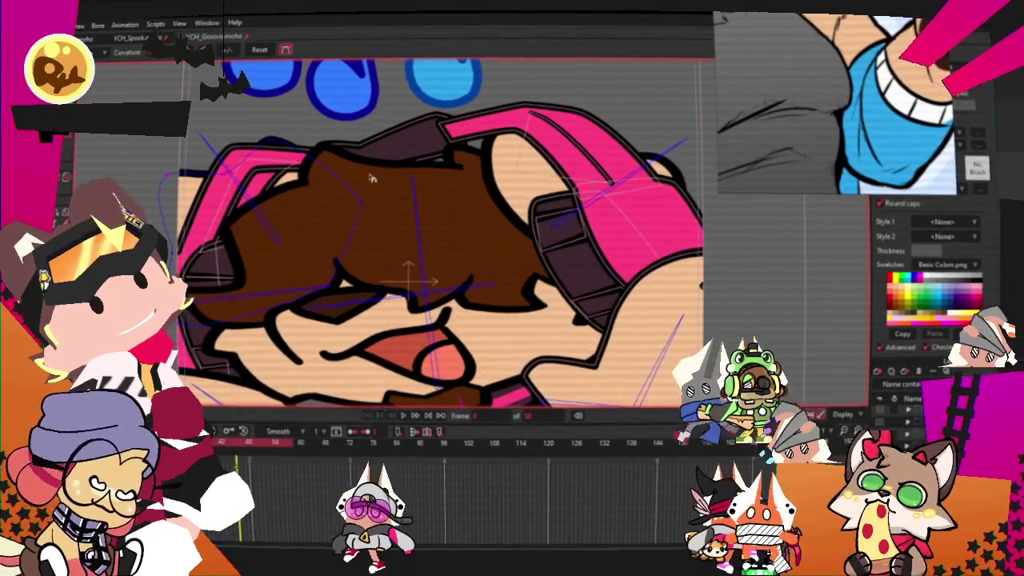
pyautogui.scroll(2, 371, 177)
pyautogui.press('t')
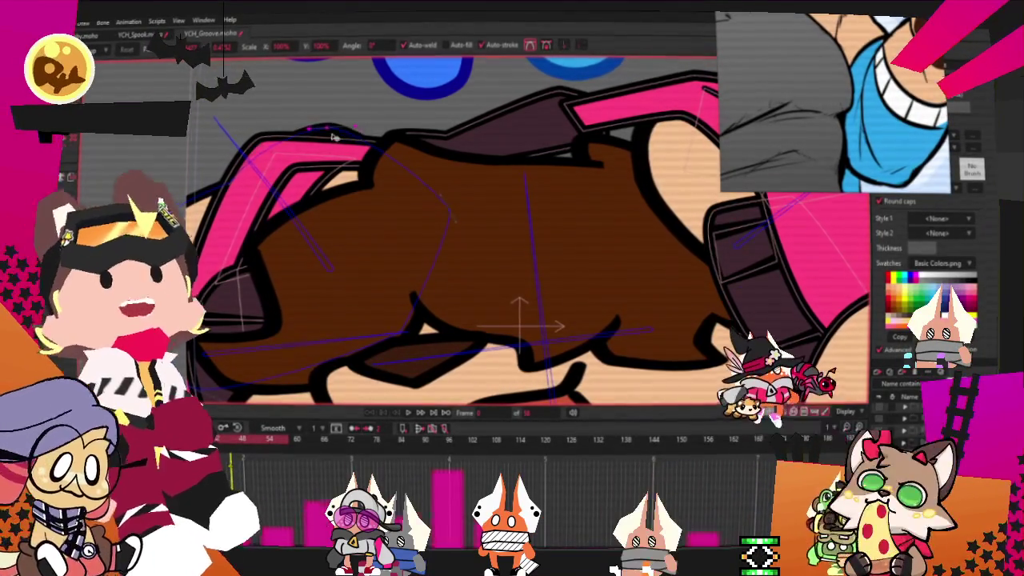
pyautogui.scroll(-2, 328, 192)
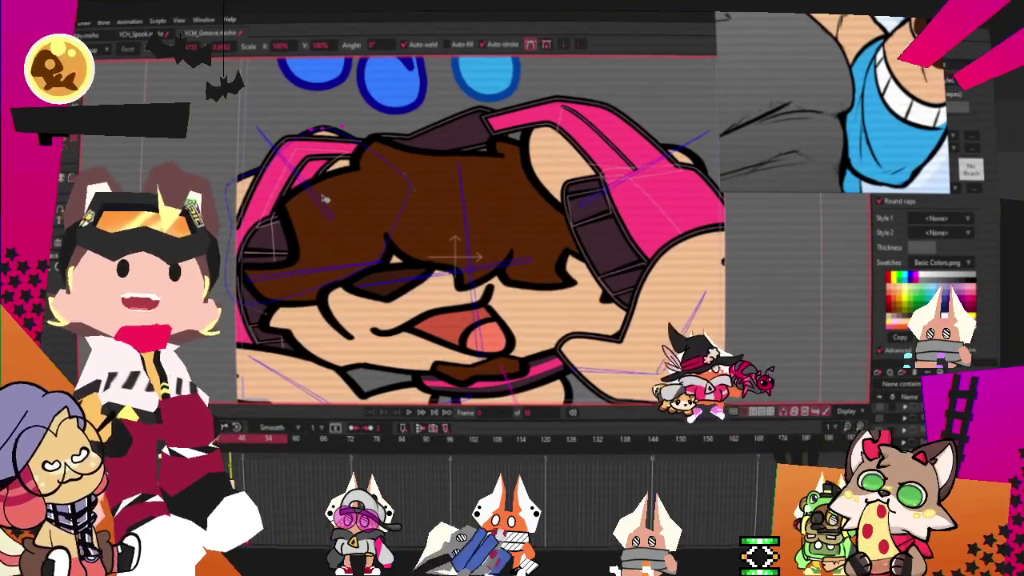
pyautogui.scroll(-3, 324, 204)
pyautogui.scroll(2, 317, 215)
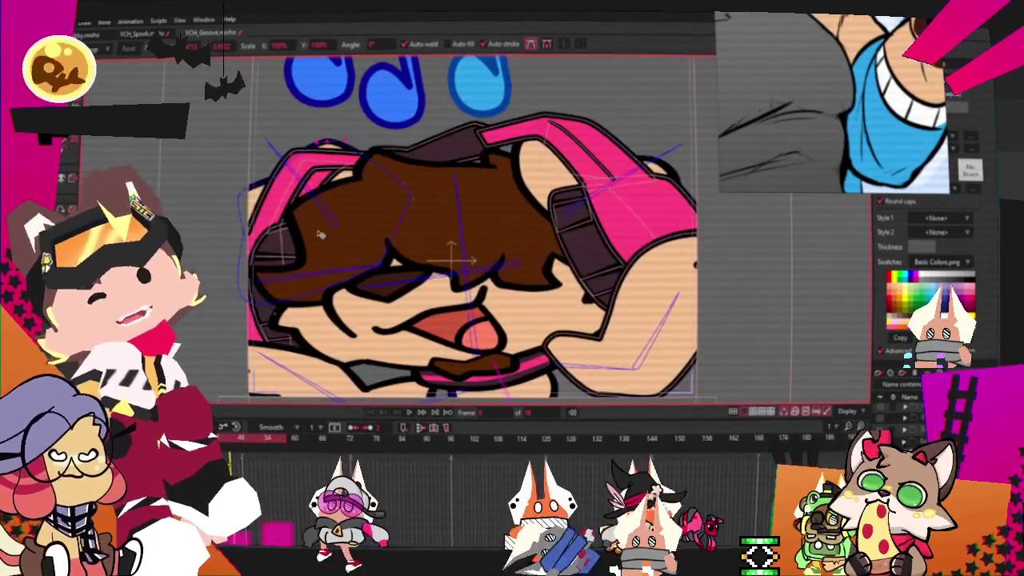
pyautogui.scroll(-2, 458, 166)
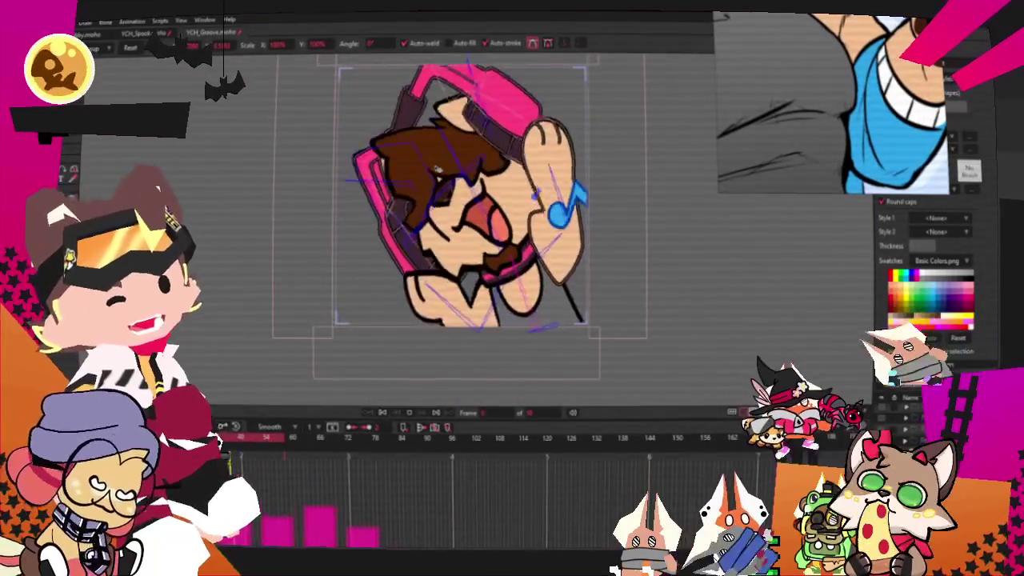
pyautogui.scroll(2, 438, 169)
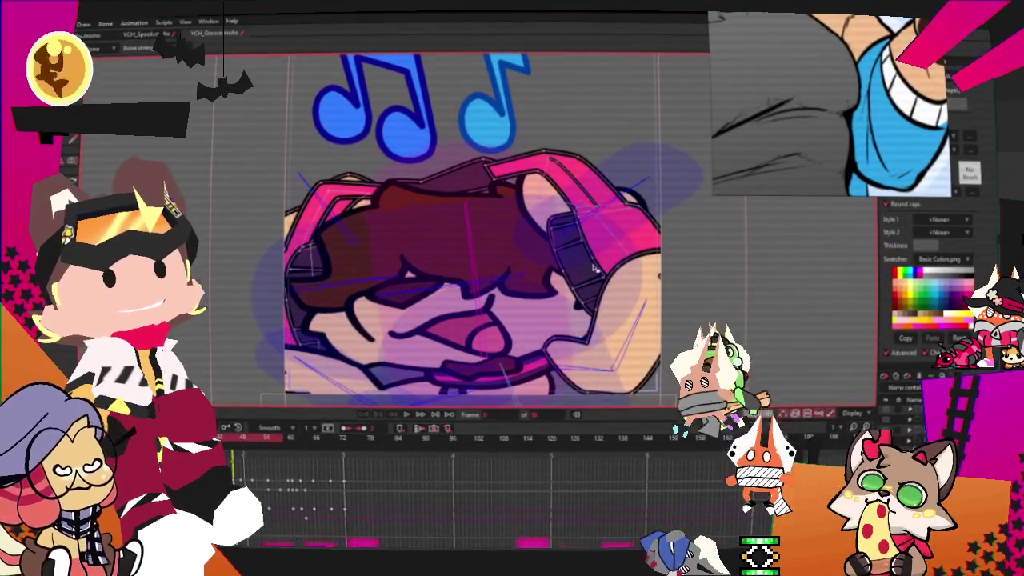
pyautogui.click(404, 417)
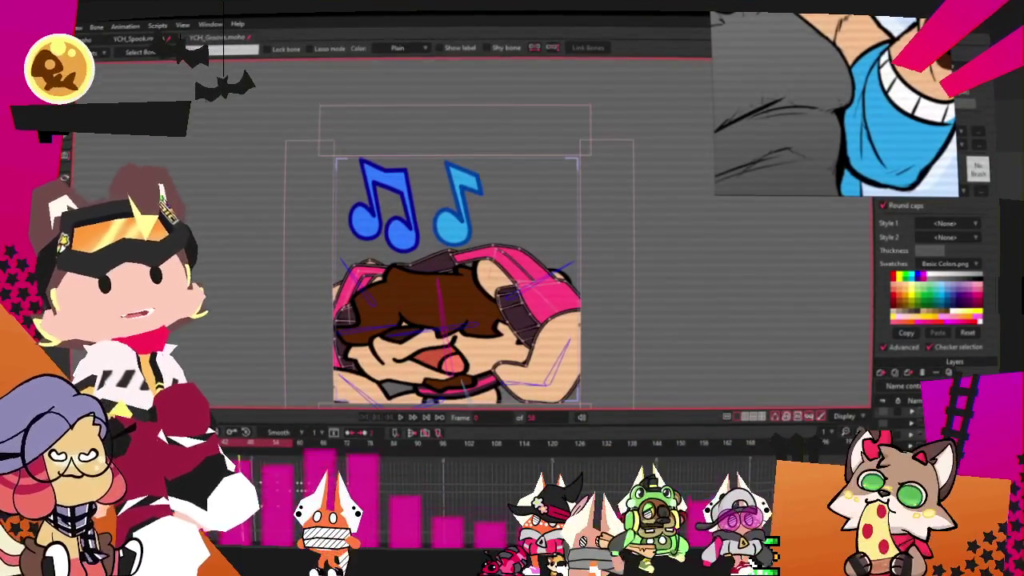
pyautogui.click(36, 26)
pyautogui.hotkey('ctrl', 'r')
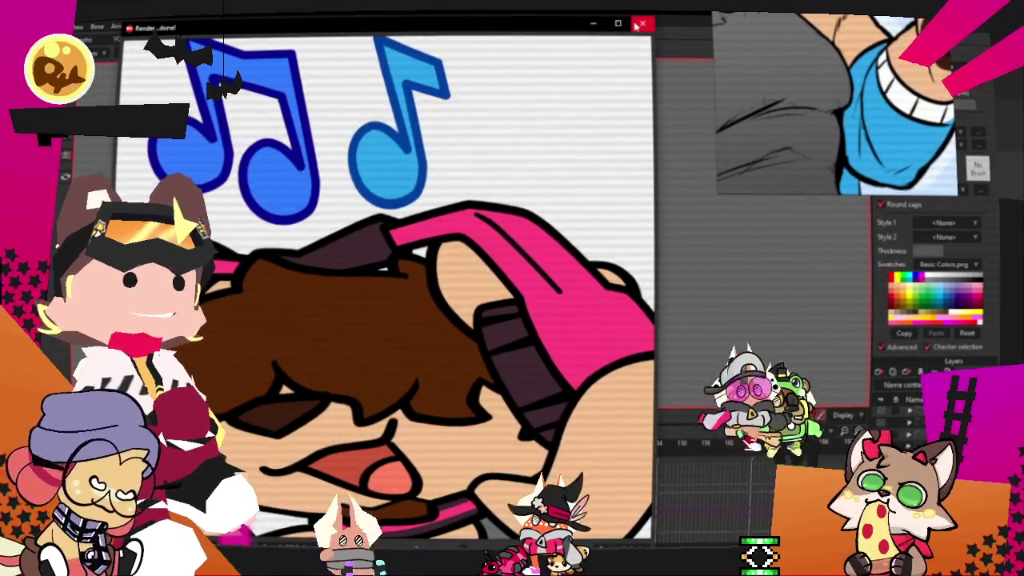
pyautogui.press('Escape')
pyautogui.click(70, 25)
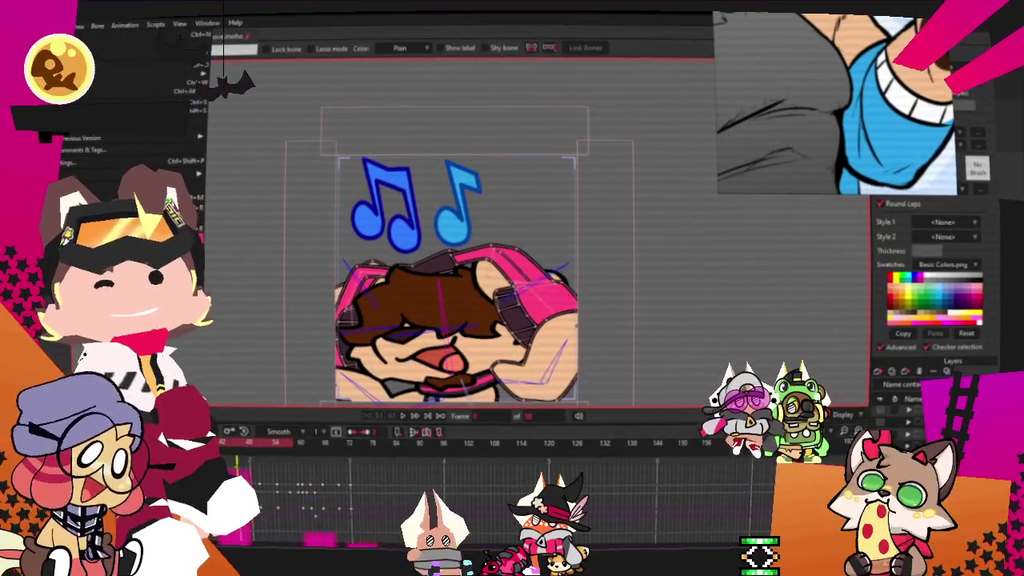
# Step: Jump to another frame and play through the Groove animation, then close the File menu unused
pyautogui.press('Escape')
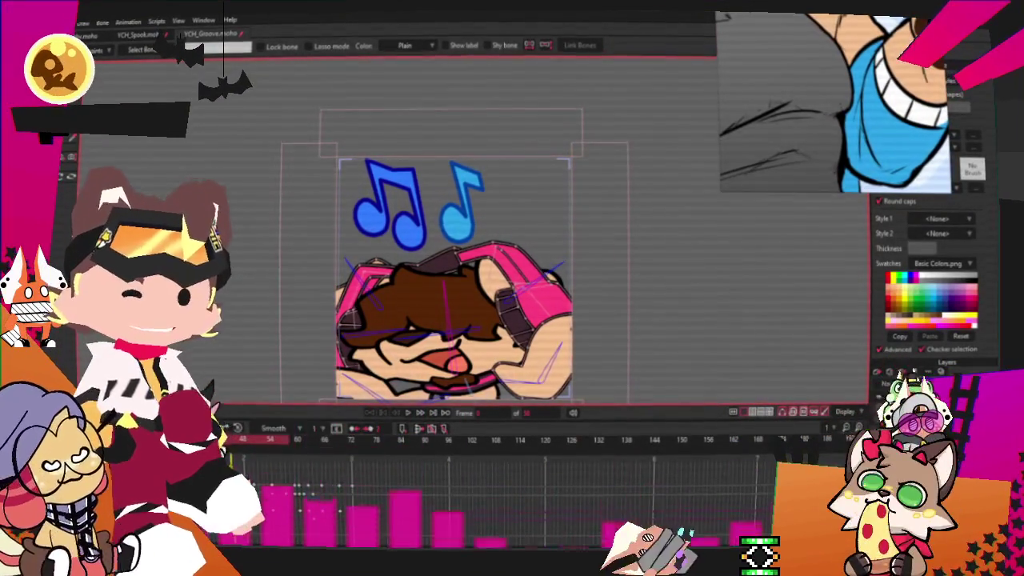
pyautogui.click(449, 442)
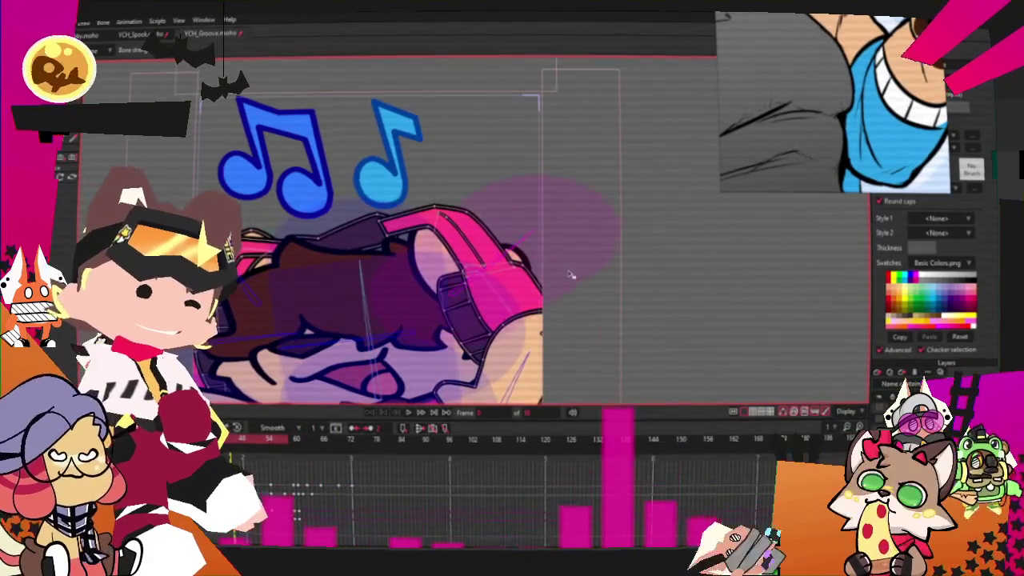
pyautogui.press('space')
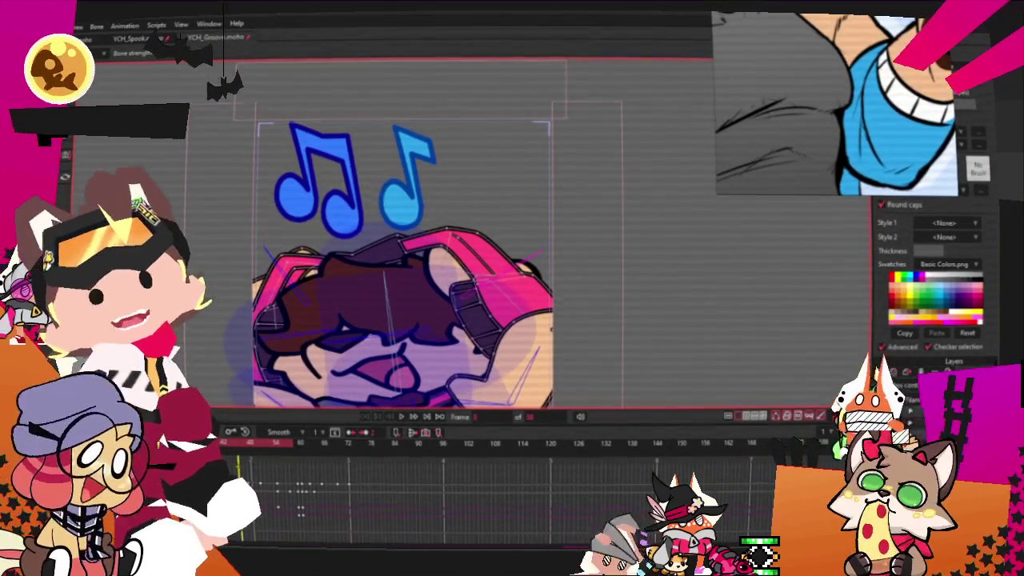
pyautogui.hotkey('alt', 'f')
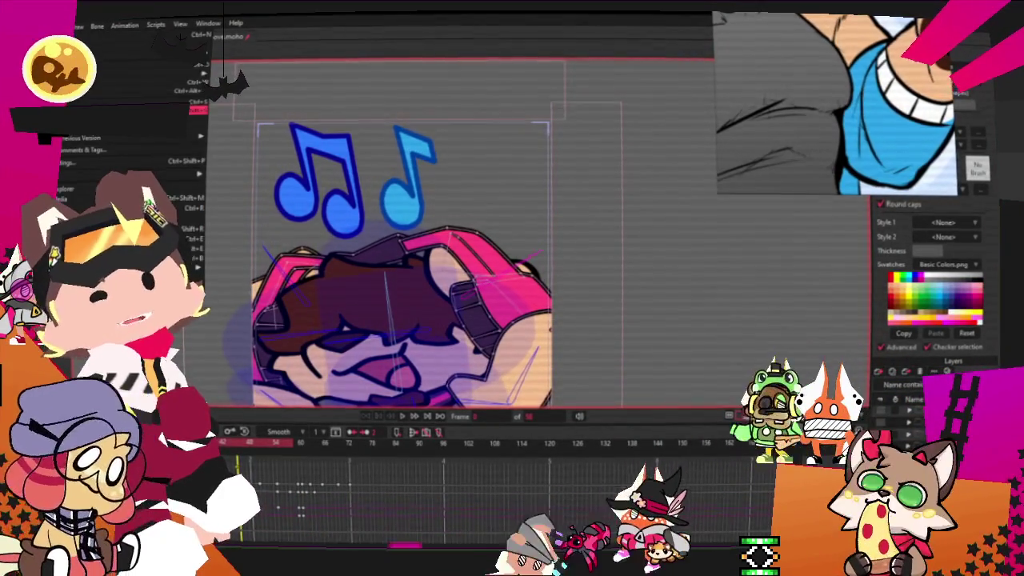
pyautogui.press('Escape')
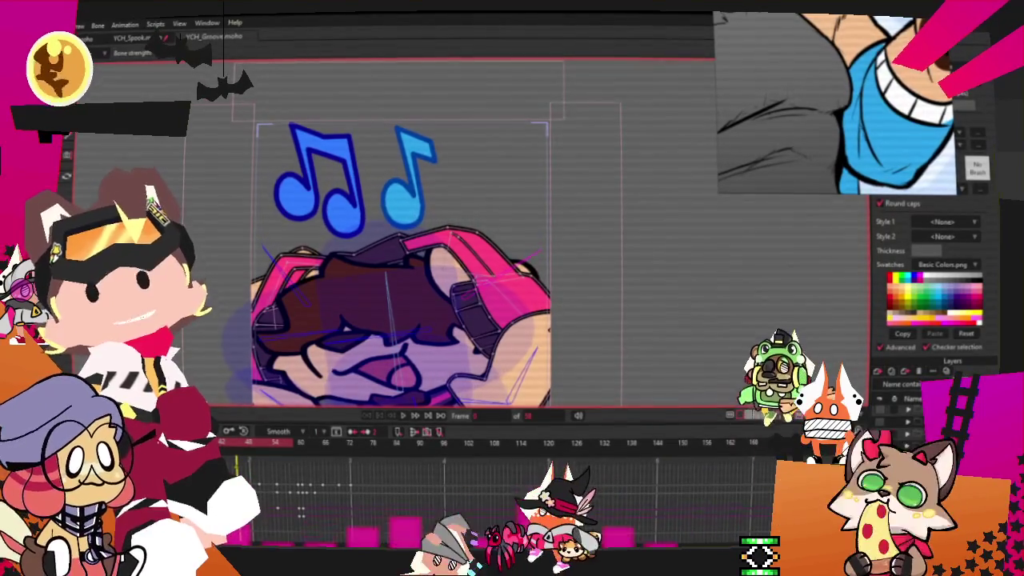
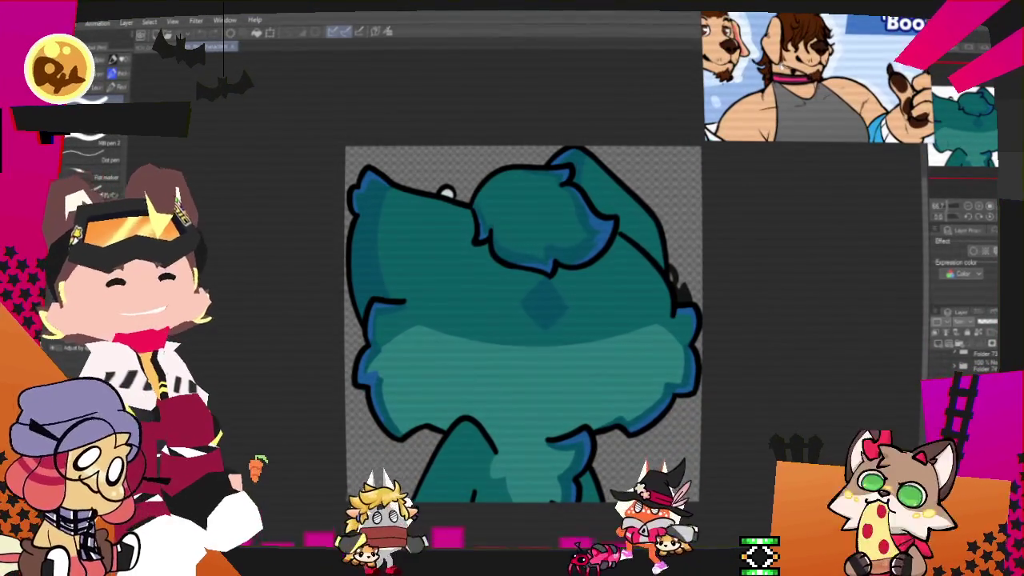
# Step: Hide the teal head art, bring up the light-blue character drawing and select a working layer
pyautogui.hotkey('ctrl', '-')
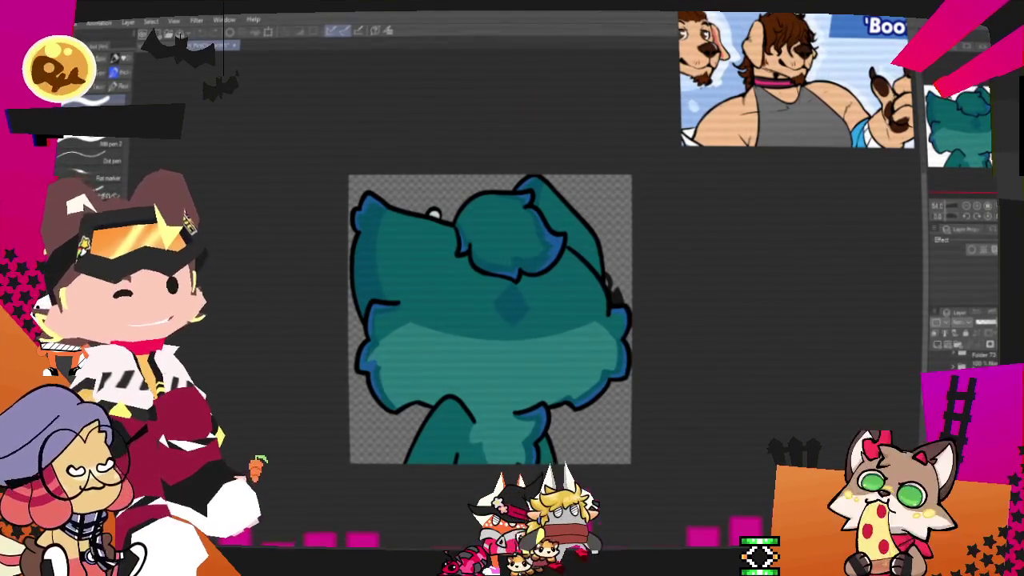
pyautogui.press('Delete')
pyautogui.hotkey('ctrl', 'z')
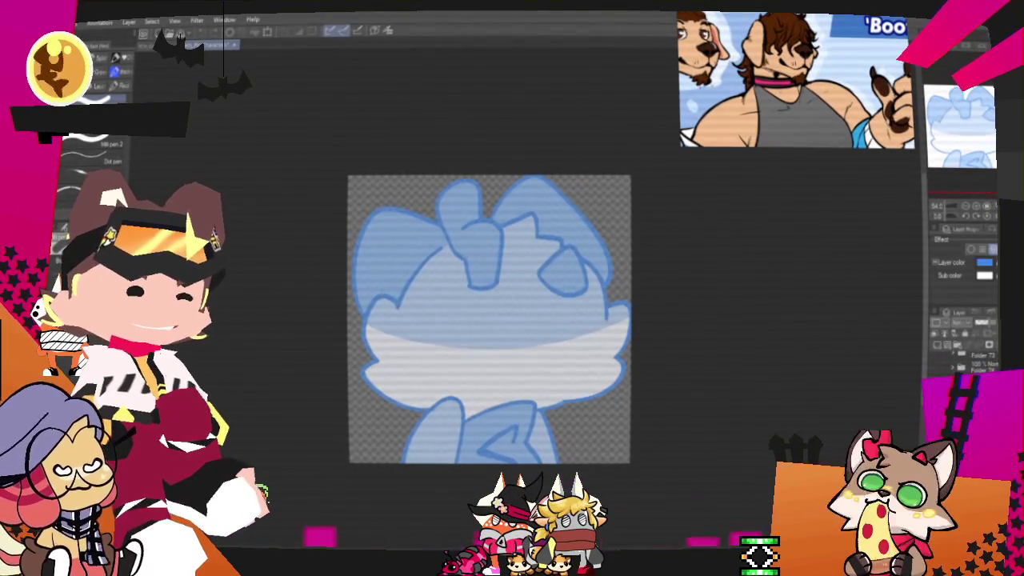
pyautogui.click(957, 349)
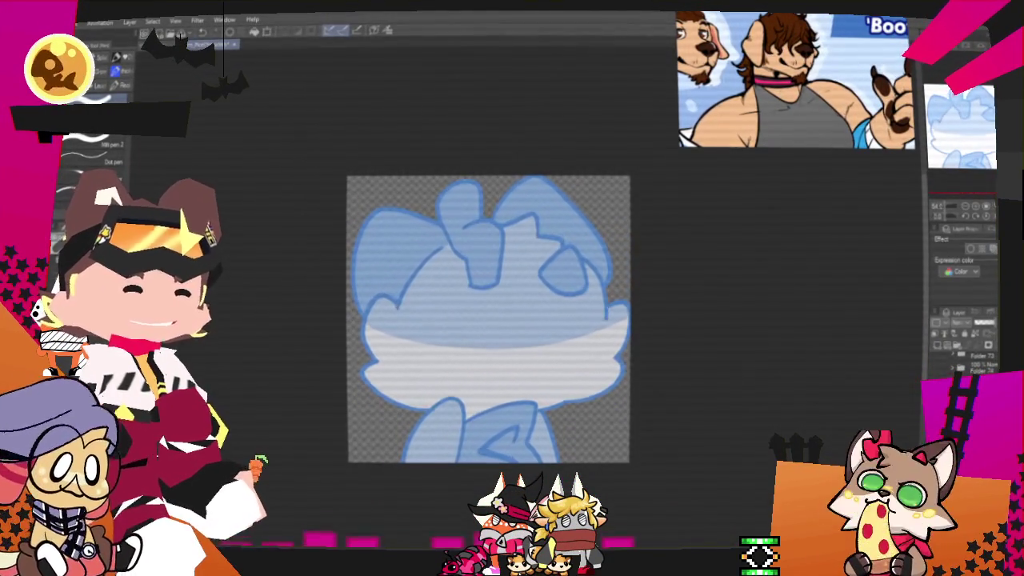
# Step: Zoom in and centre the blue drawing, with the Pencil brush ready for sketching
pyautogui.scroll(1, 537, 264)
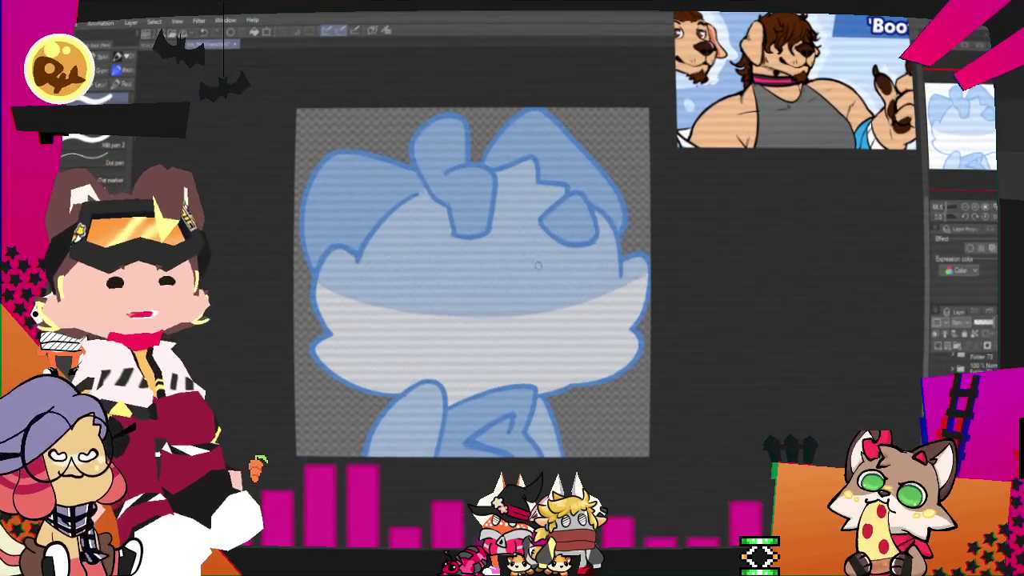
pyautogui.moveTo(538, 265); pyautogui.dragTo(499, 290)
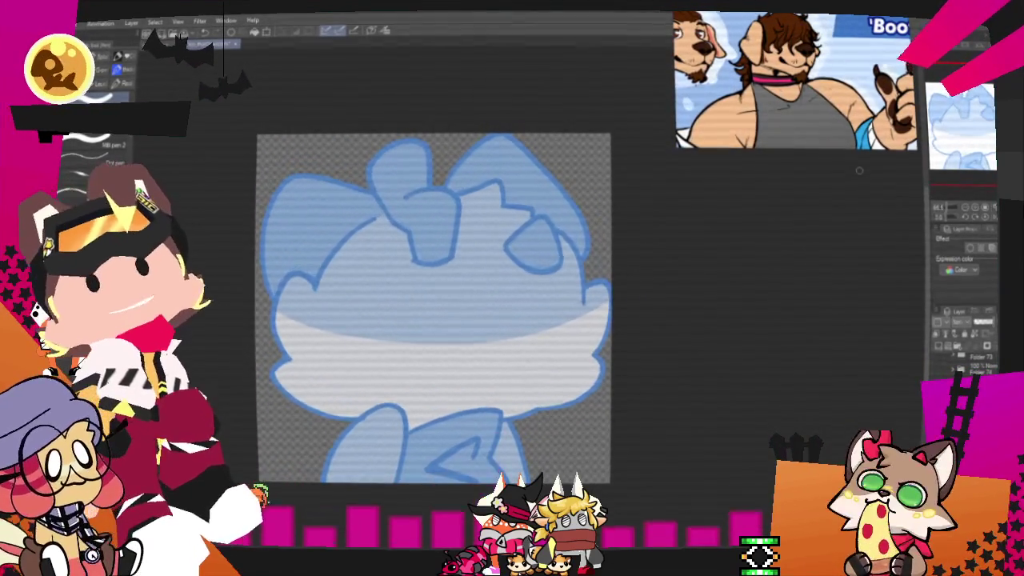
pyautogui.press('p')
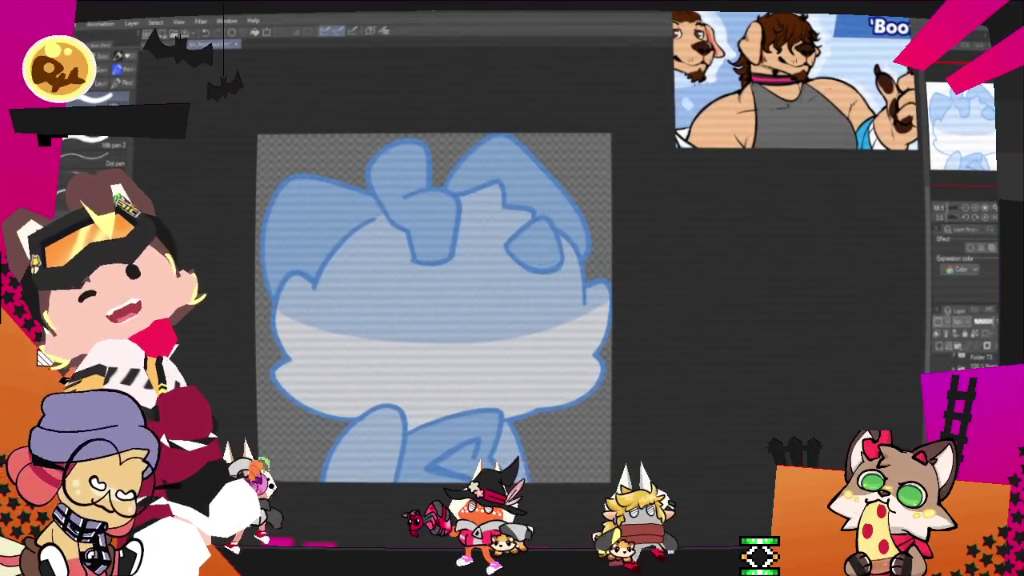
pyautogui.moveTo(432, 308)
pyautogui.mouseDown()
pyautogui.moveTo(511, 275)
pyautogui.moveTo(535, 303)
pyautogui.mouseUp()
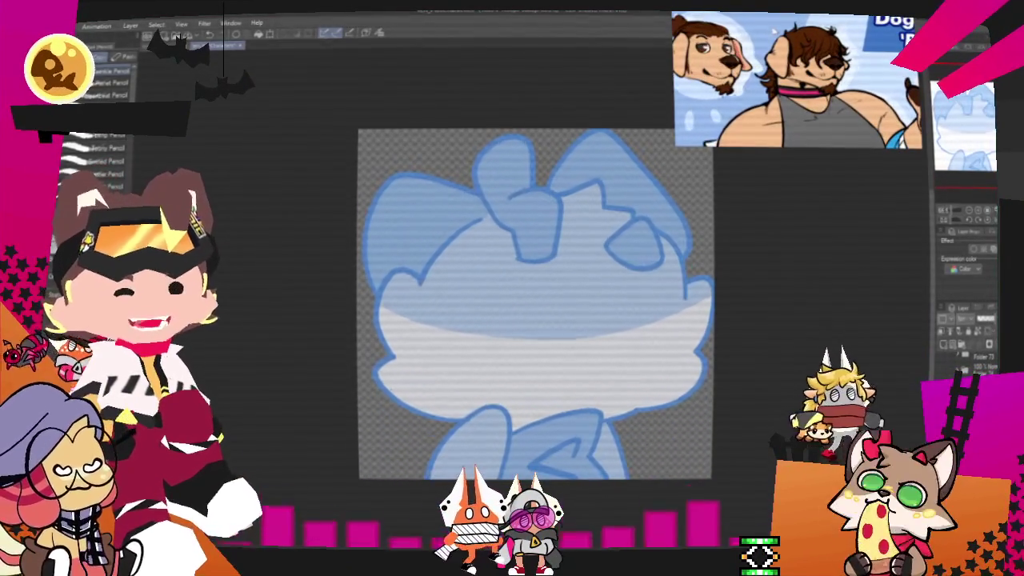
# Step: Nudge the canvas view and switch to the Pen sub-tool for the left hair strand
pyautogui.moveTo(528, 304); pyautogui.dragTo(535, 311)
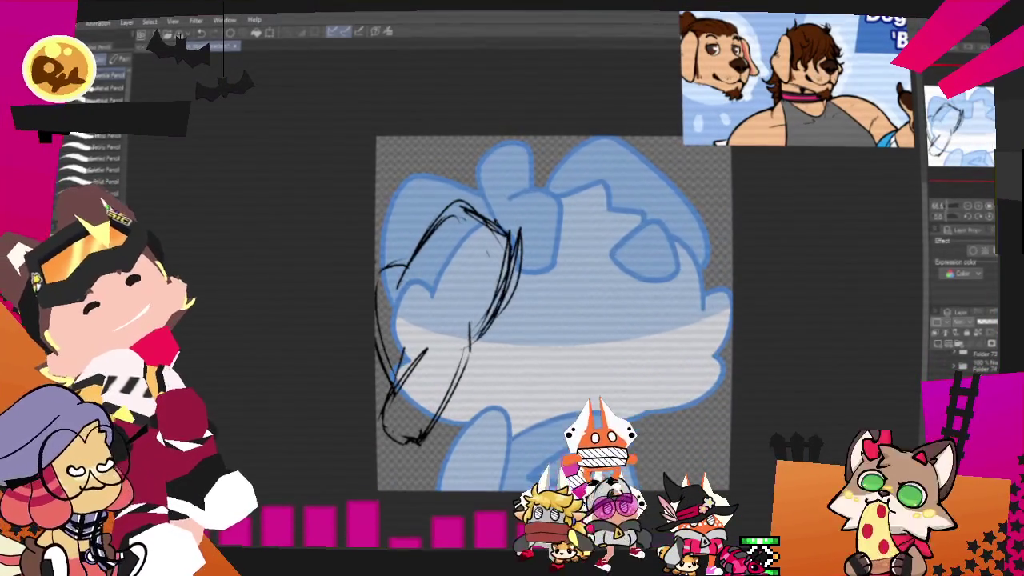
pyautogui.press('p')
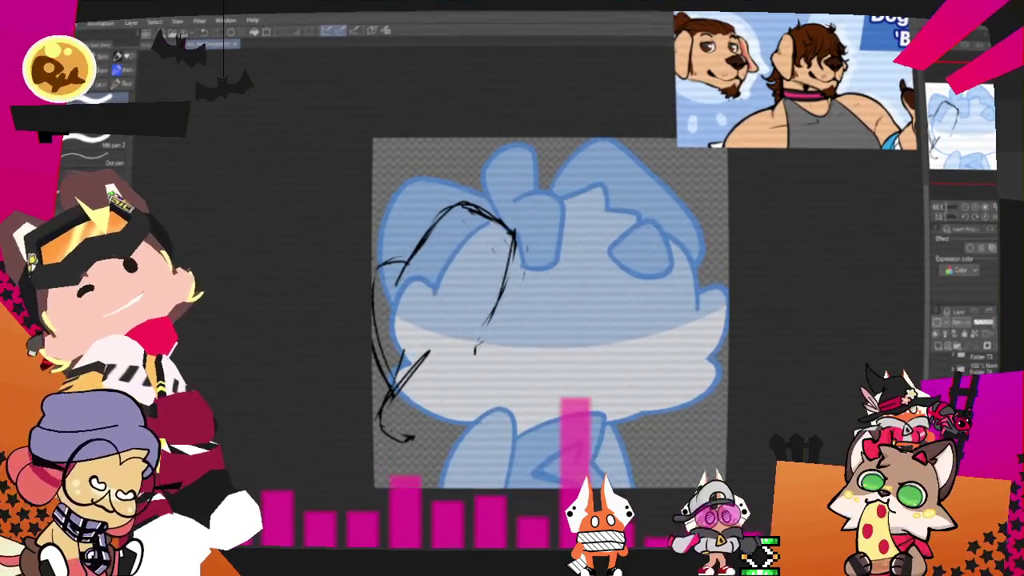
# Step: Add a diagonal stroke and thin side strokes to the left hair sketch with the Pencil
pyautogui.press('p')
pyautogui.moveTo(462, 377); pyautogui.dragTo(406, 437)
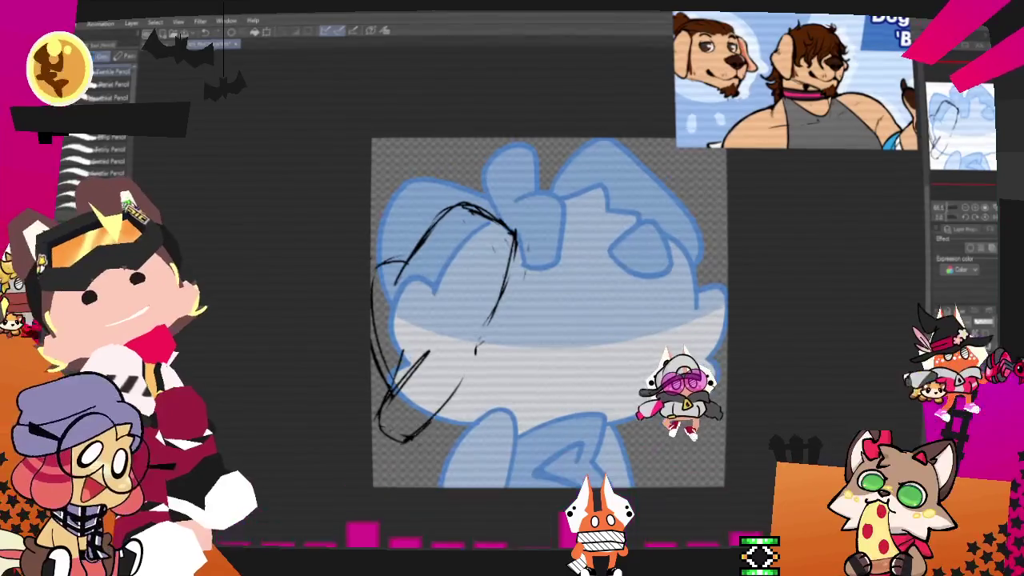
pyautogui.moveTo(494, 272); pyautogui.dragTo(480, 352)
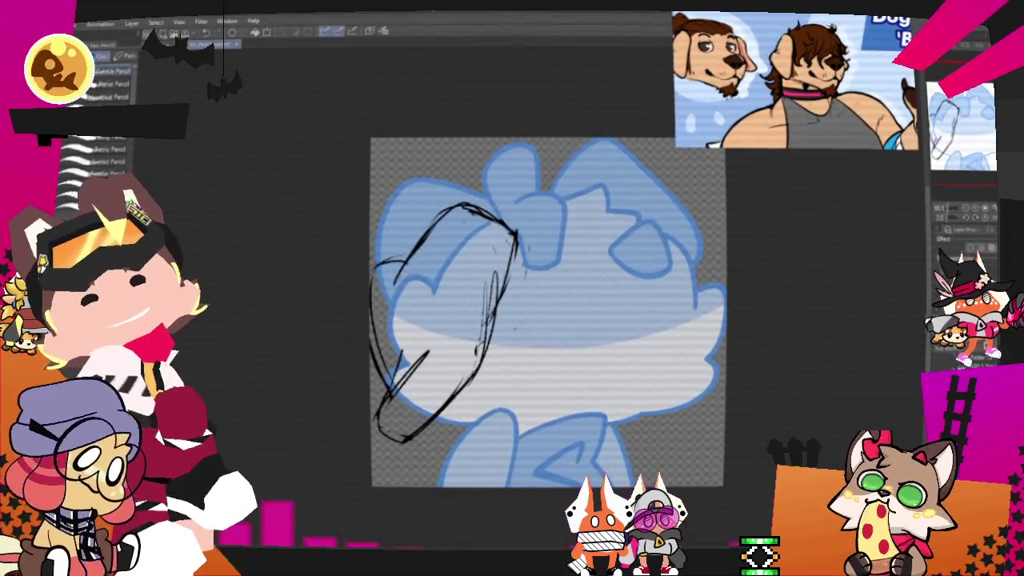
# Step: Transform the left hair strokes, shifting them slightly up and scaling them a little smaller
pyautogui.hotkey('ctrl', 't')
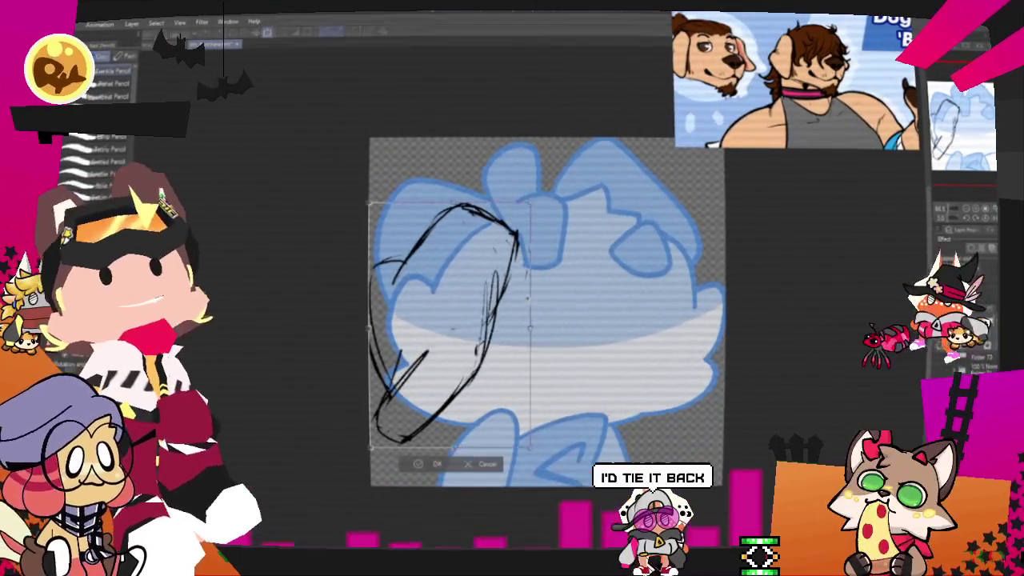
pyautogui.moveTo(447, 319); pyautogui.dragTo(448, 303)
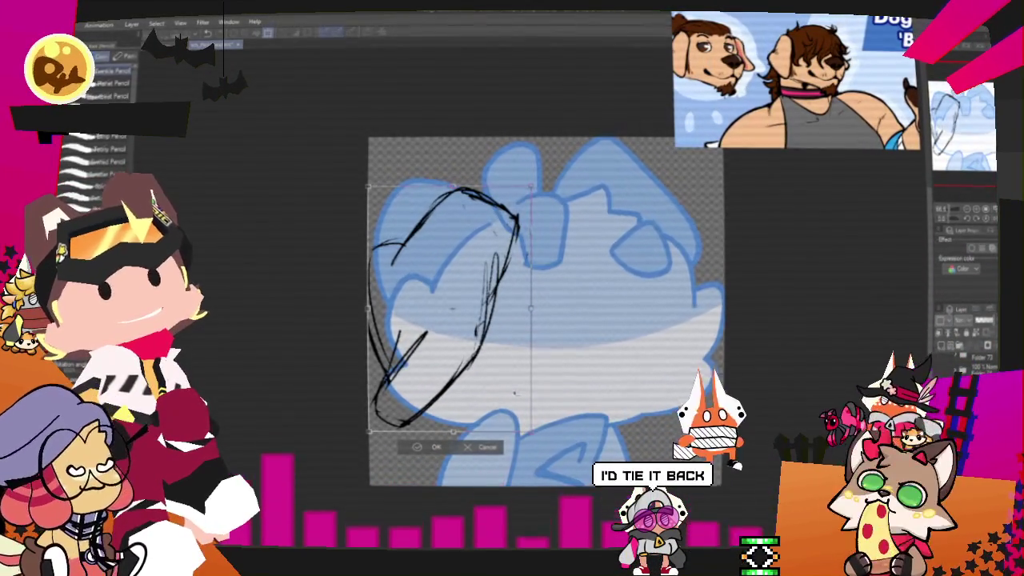
pyautogui.moveTo(448, 312); pyautogui.dragTo(448, 317)
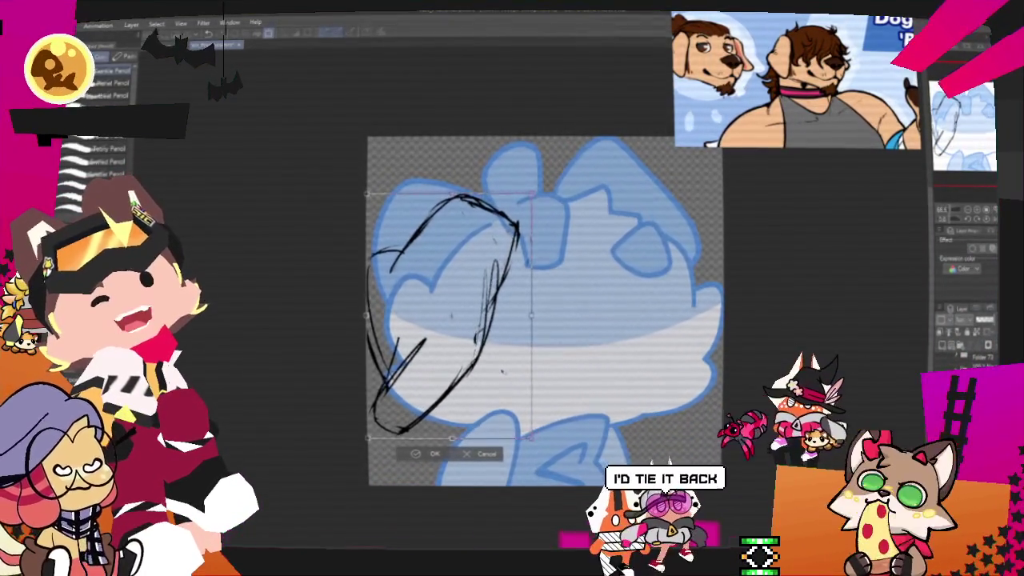
pyautogui.moveTo(531, 438); pyautogui.dragTo(524, 428)
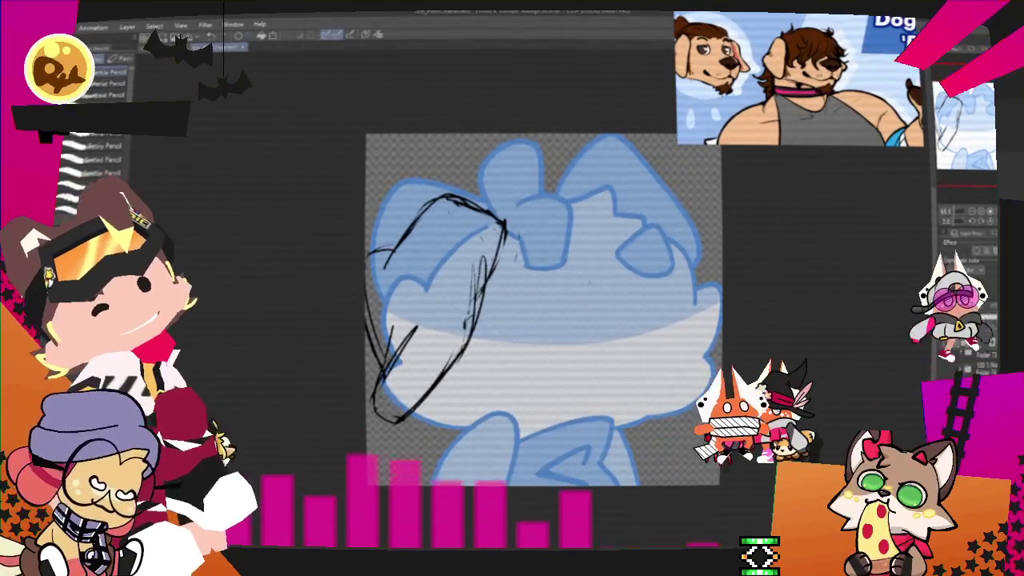
# Step: Sketch a long arc and several hair strands across the top of the head
pyautogui.moveTo(671, 250); pyautogui.dragTo(693, 214)
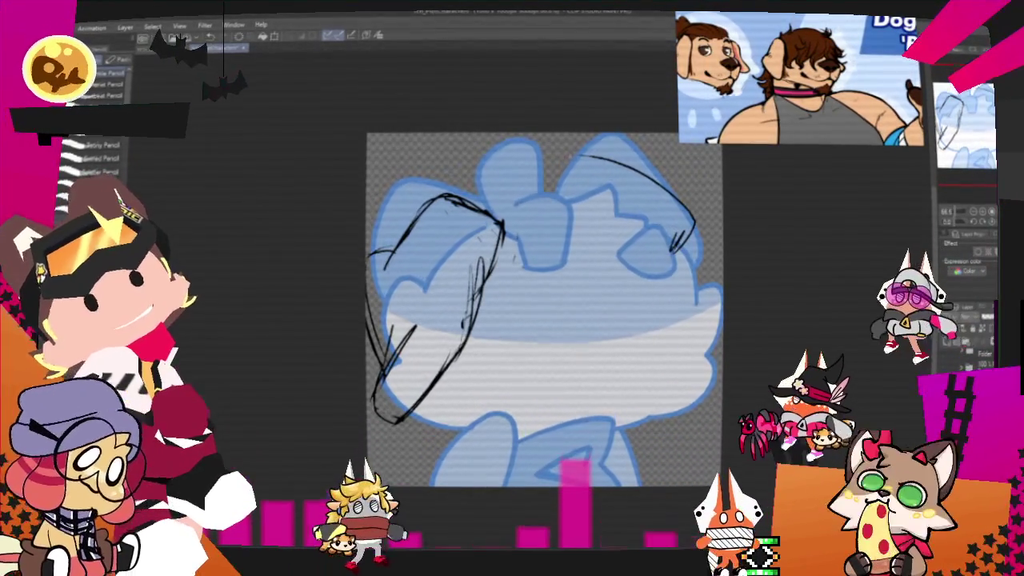
pyautogui.moveTo(462, 194); pyautogui.dragTo(694, 226)
pyautogui.moveTo(573, 248); pyautogui.dragTo(617, 192)
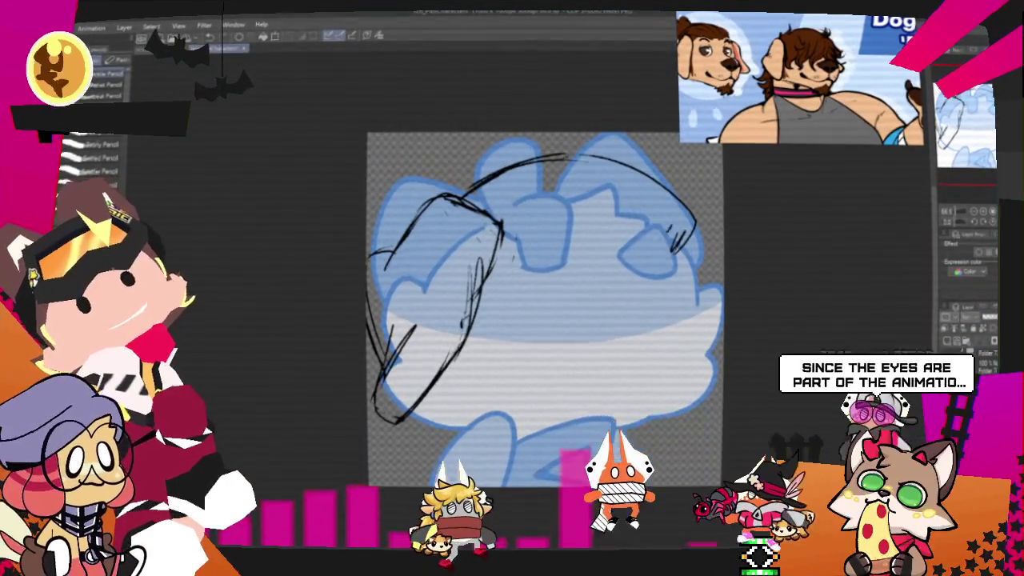
pyautogui.moveTo(596, 240); pyautogui.dragTo(640, 209)
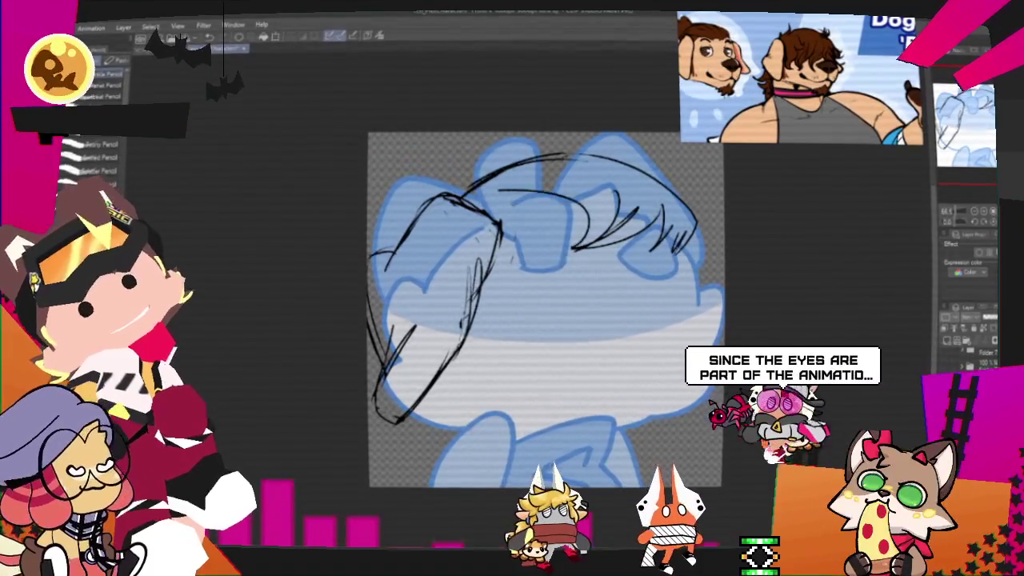
pyautogui.moveTo(499, 226); pyautogui.dragTo(557, 252)
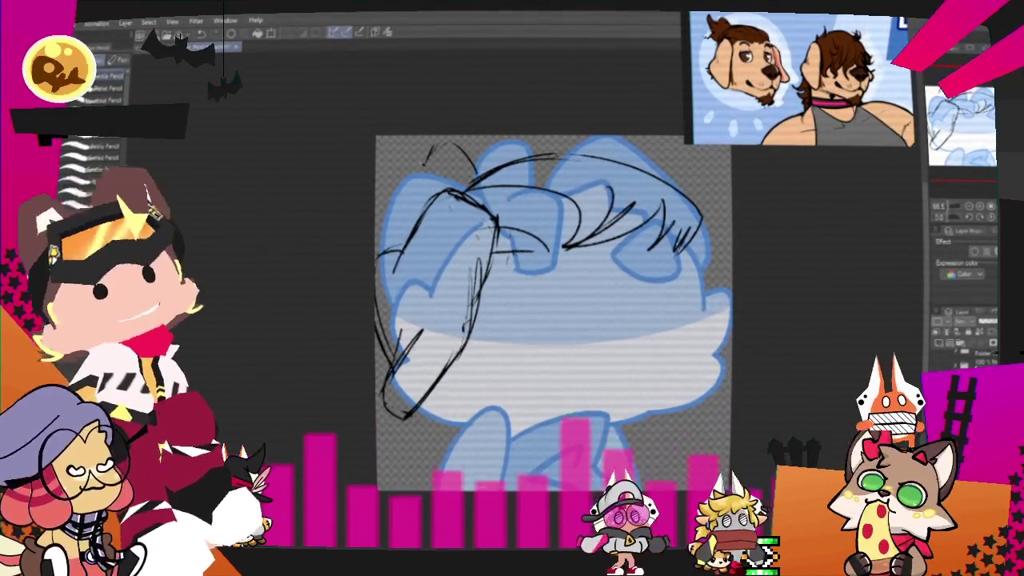
pyautogui.moveTo(377, 158); pyautogui.dragTo(432, 148)
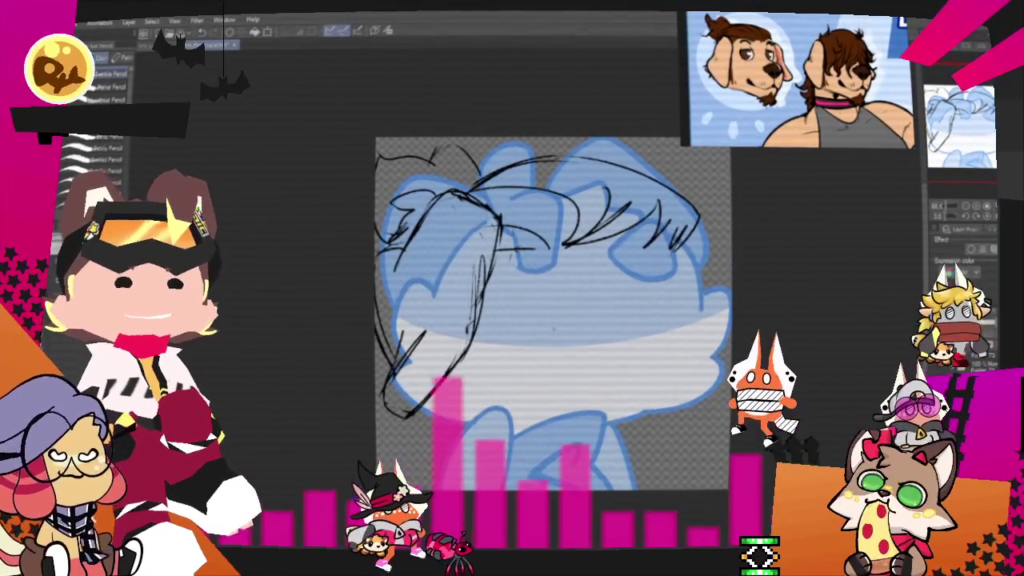
# Step: Sketch the right side of the face down to its lower right curve
pyautogui.moveTo(672, 240); pyautogui.dragTo(682, 318)
pyautogui.moveTo(684, 316); pyautogui.dragTo(708, 331)
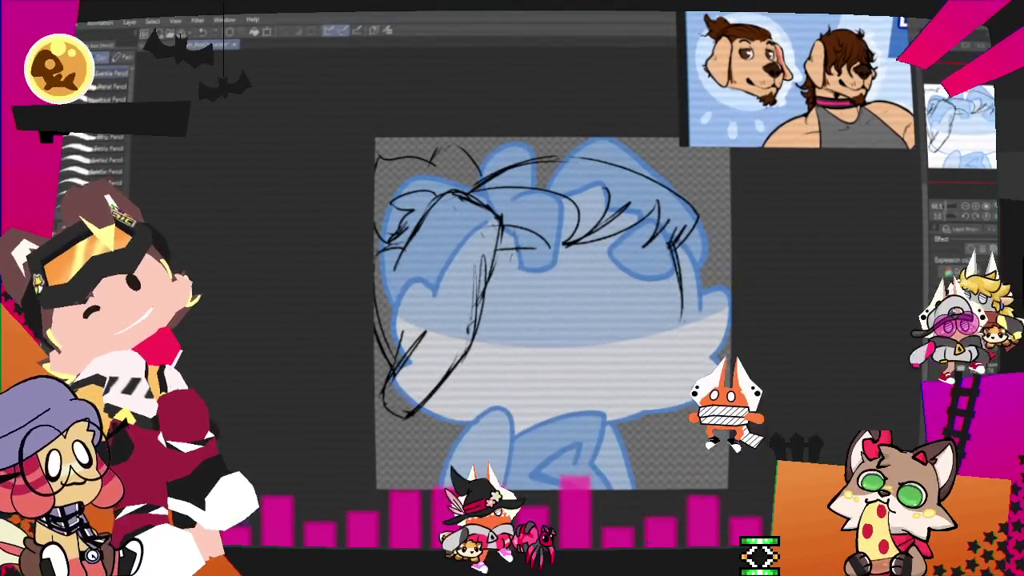
pyautogui.moveTo(648, 425); pyautogui.dragTo(712, 360)
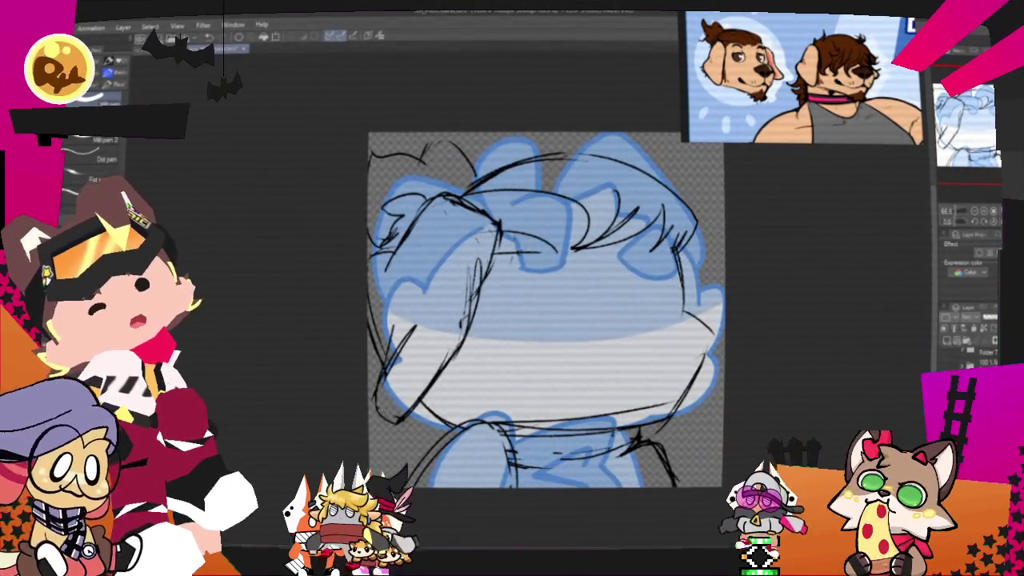
# Step: Toggle Pen and Pencil, then draw two curved strokes on the face's lower-left outline
pyautogui.press('p')
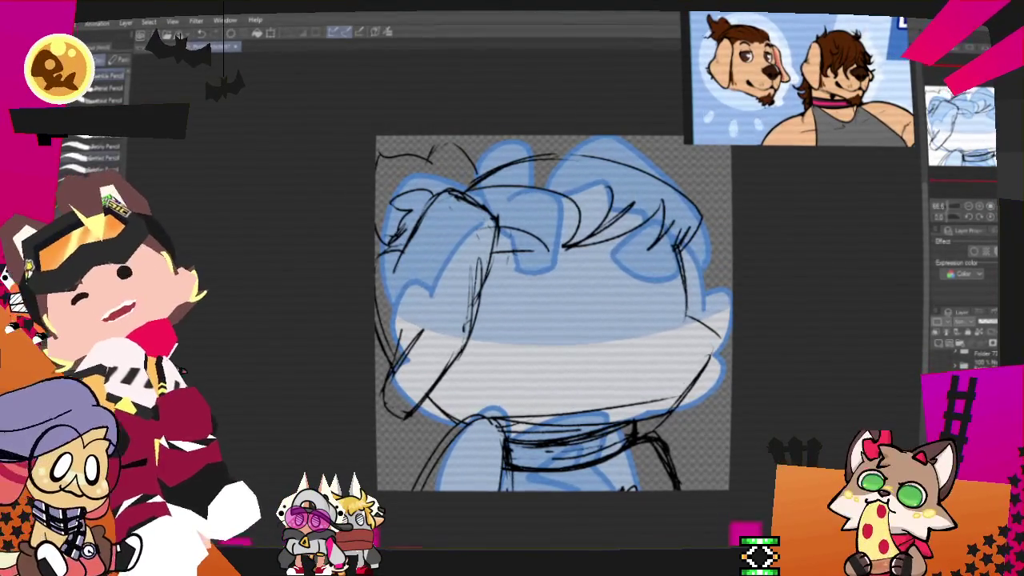
pyautogui.press('p')
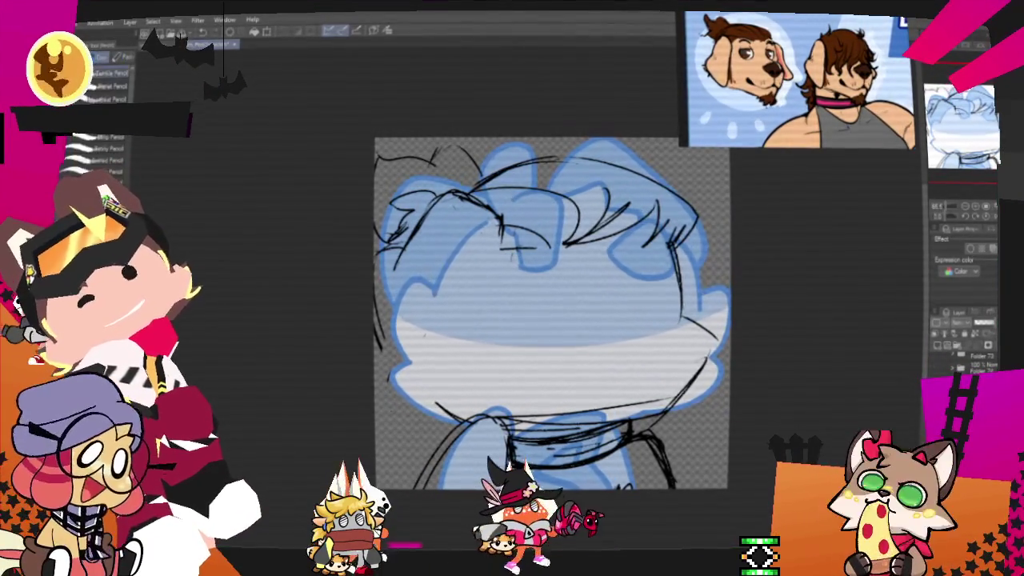
pyautogui.press('p')
pyautogui.moveTo(470, 326); pyautogui.dragTo(382, 393)
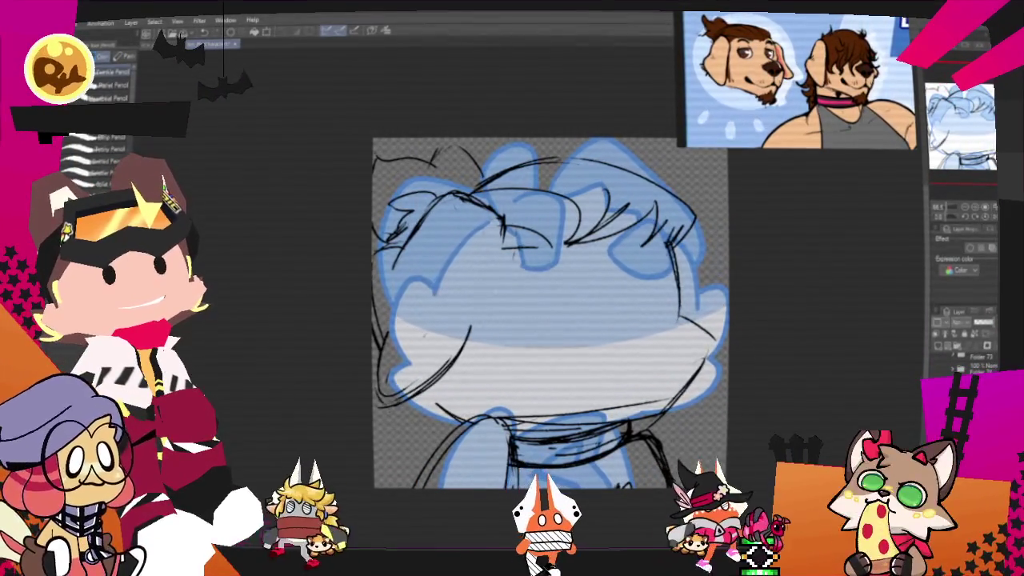
pyautogui.moveTo(414, 313); pyautogui.dragTo(376, 379)
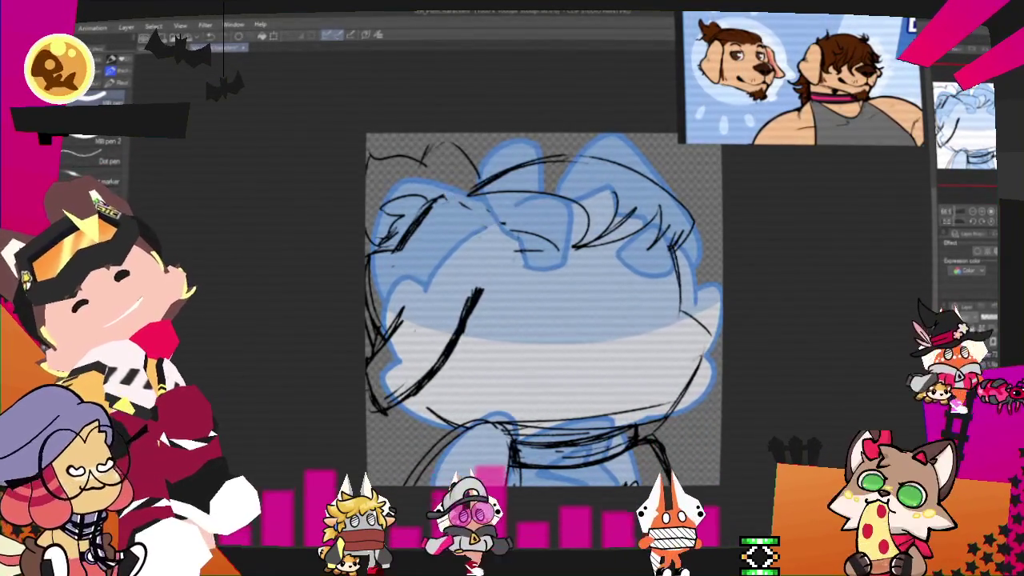
# Step: Undo the thick strokes, redraw the left face, and add a small and a longer hair stroke
pyautogui.hotkey('ctrl', 'z')
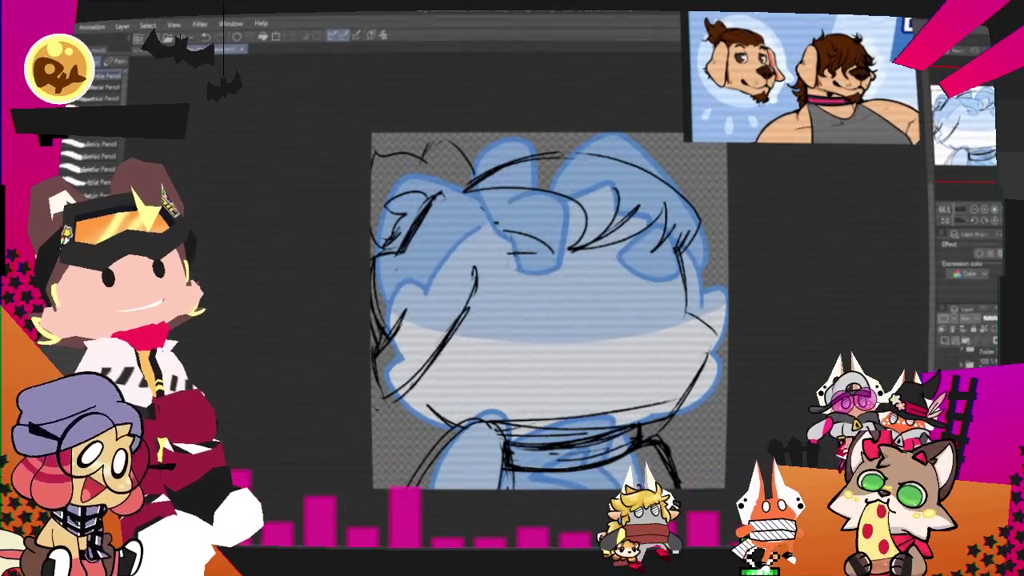
pyautogui.moveTo(475, 268); pyautogui.dragTo(387, 412)
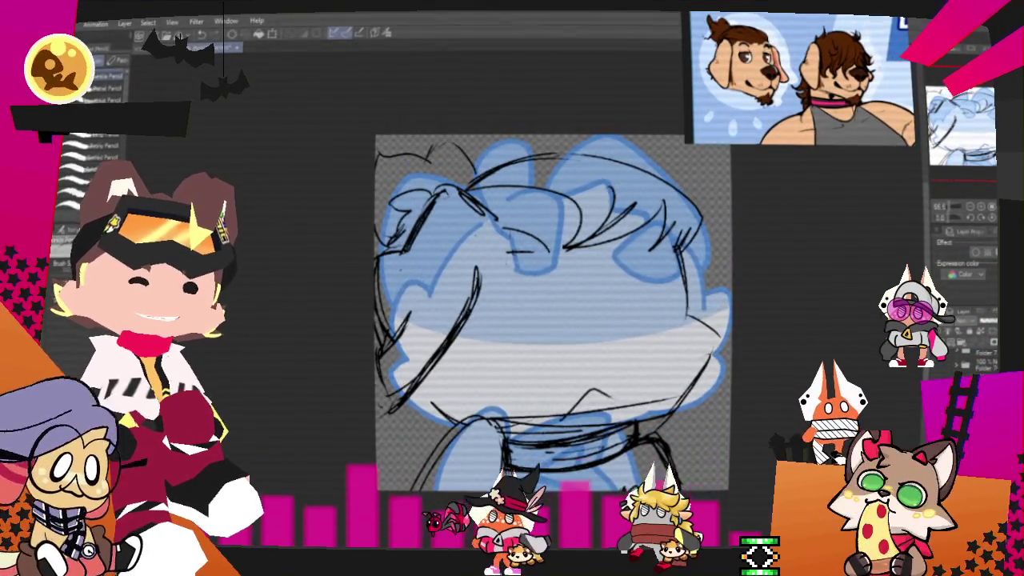
pyautogui.moveTo(590, 399); pyautogui.dragTo(612, 394)
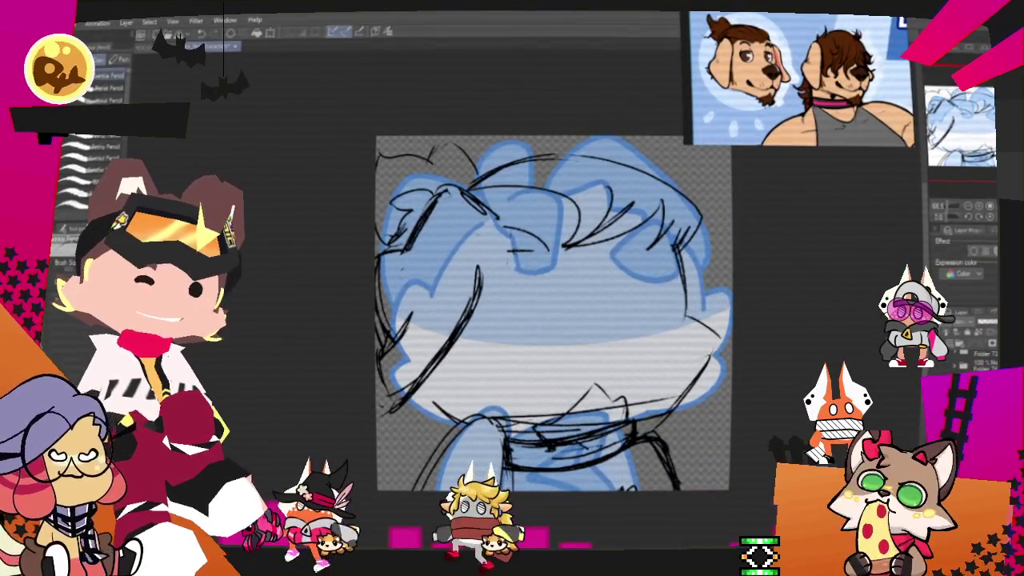
pyautogui.press('p')
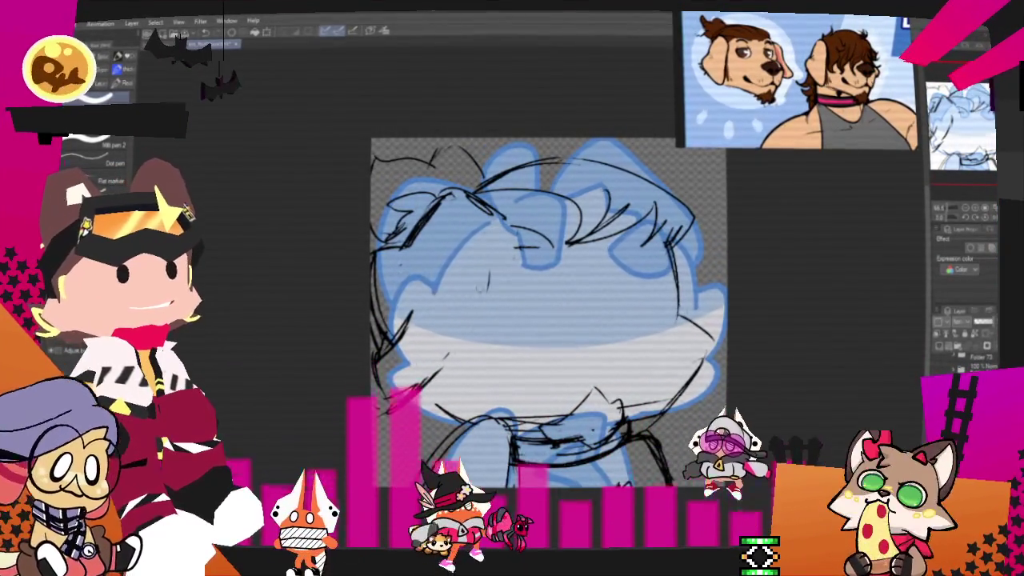
pyautogui.press('p')
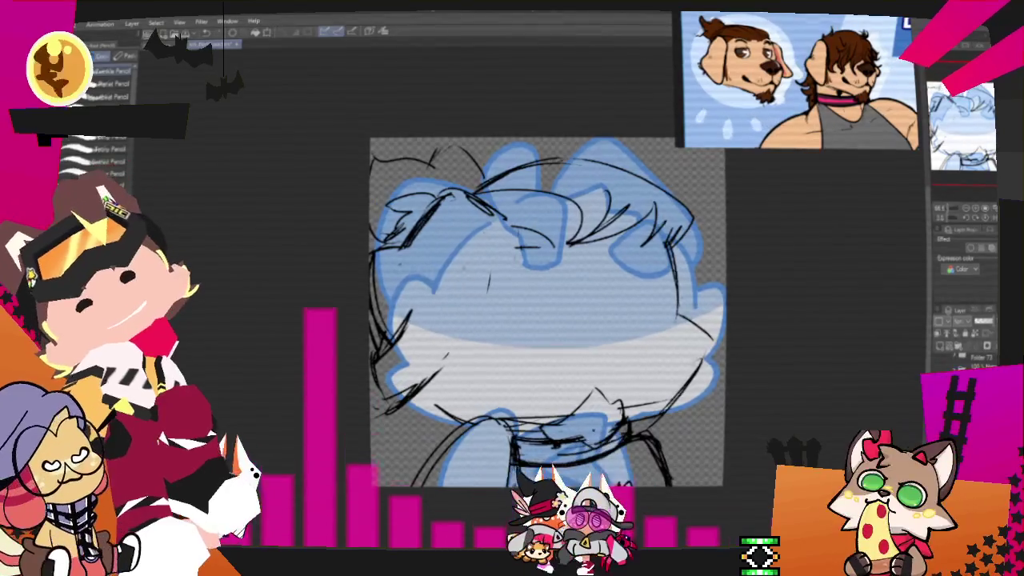
pyautogui.moveTo(485, 278); pyautogui.dragTo(468, 352)
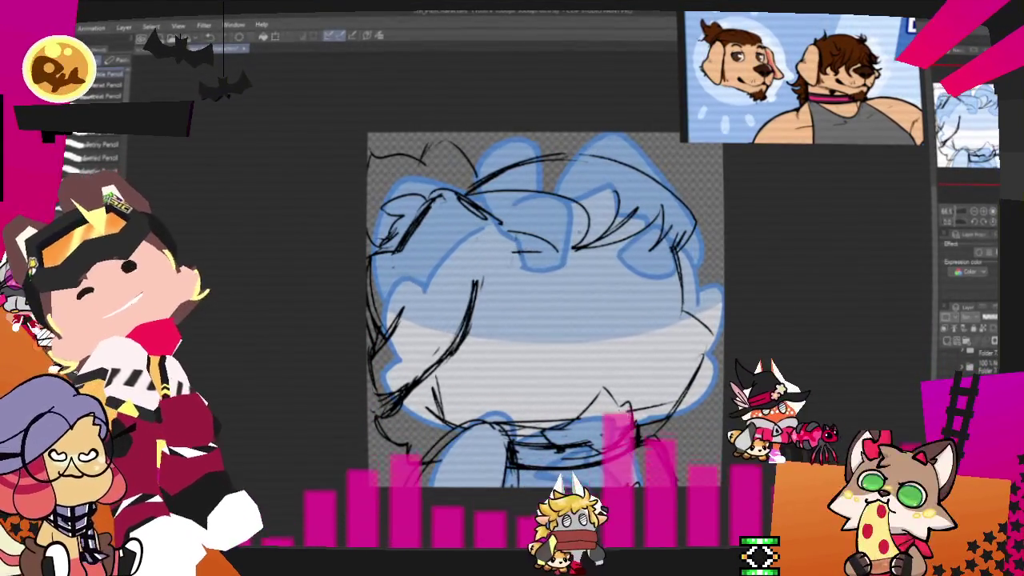
# Step: Lasso the top hair strokes, Free Transform them slightly clockwise, then start a fresh hair curve
pyautogui.press('m')
pyautogui.moveTo(716, 215)
pyautogui.mouseDown()
pyautogui.moveTo(495, 120)
pyautogui.moveTo(470, 173)
pyautogui.mouseUp()
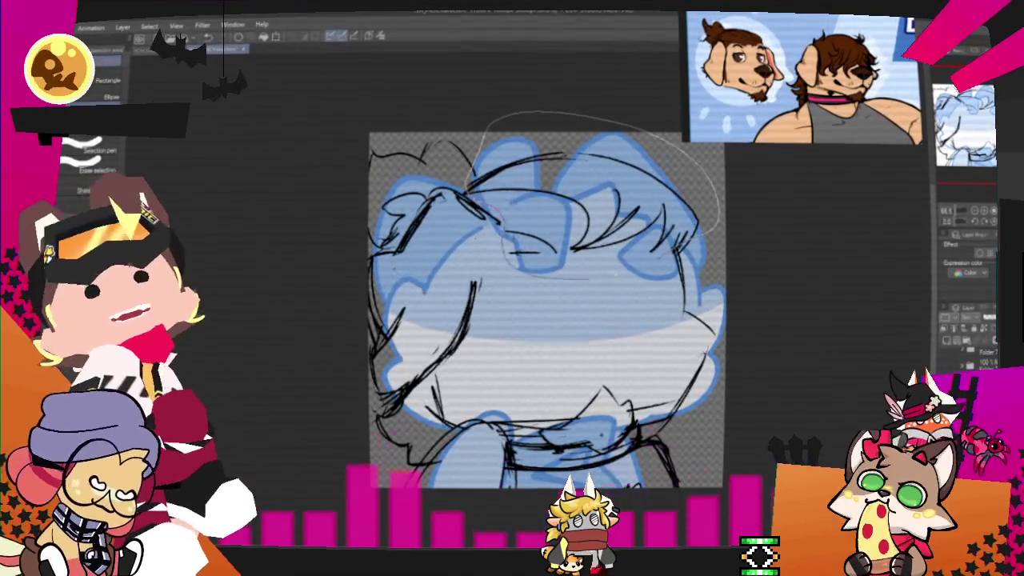
pyautogui.press('o')
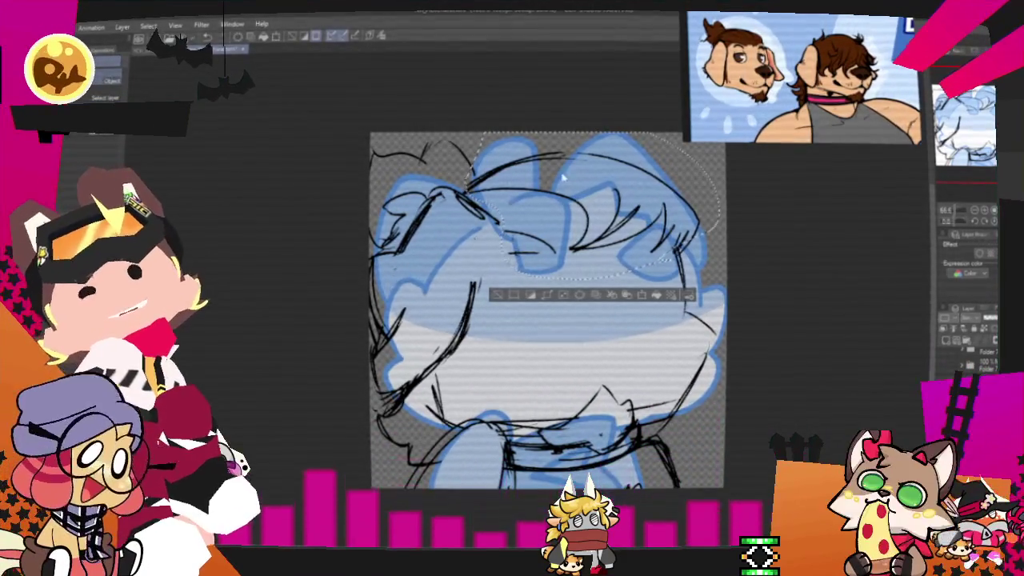
pyautogui.rightClick(662, 222)
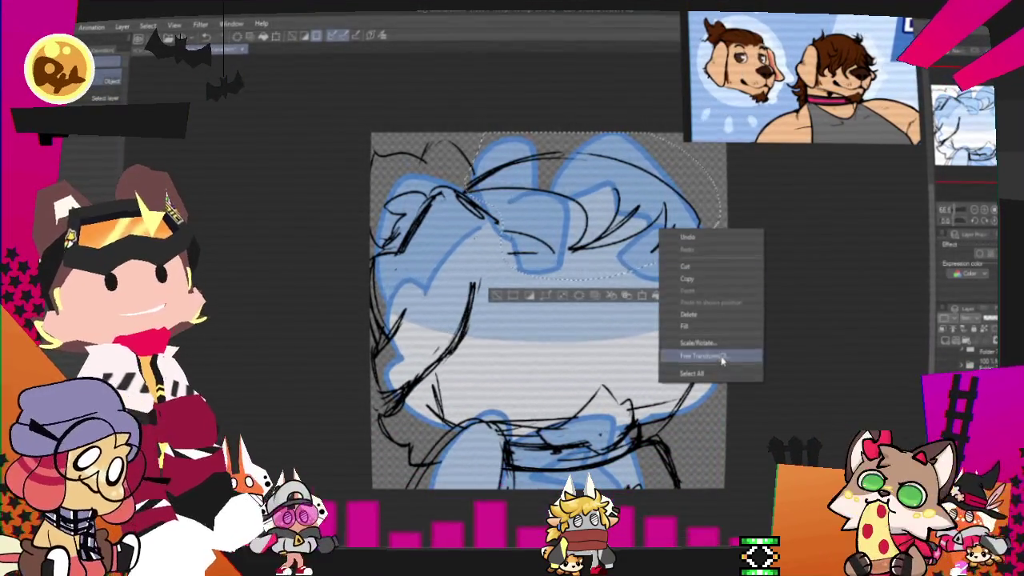
pyautogui.click(694, 333)
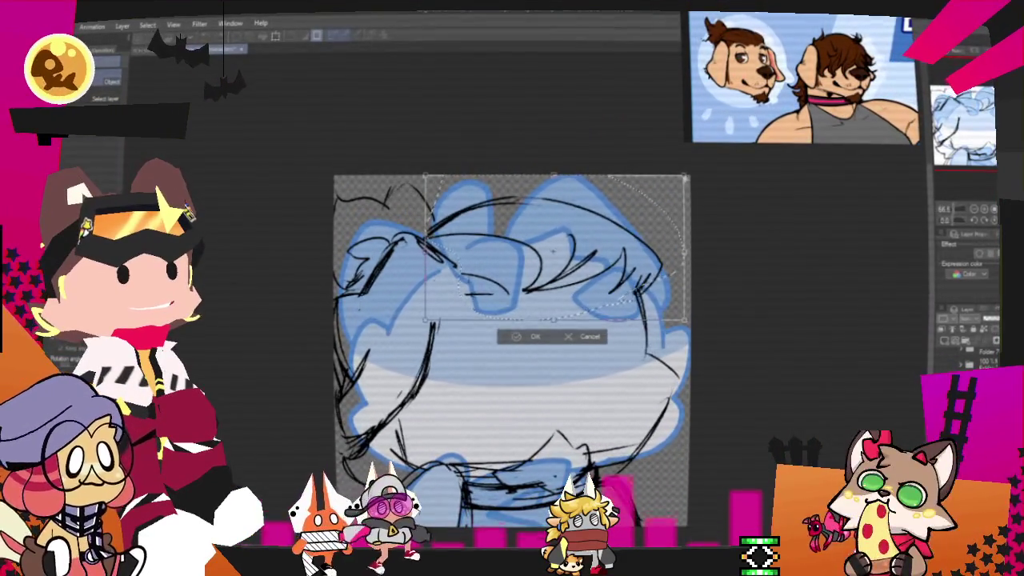
pyautogui.moveTo(687, 178); pyautogui.dragTo(645, 197)
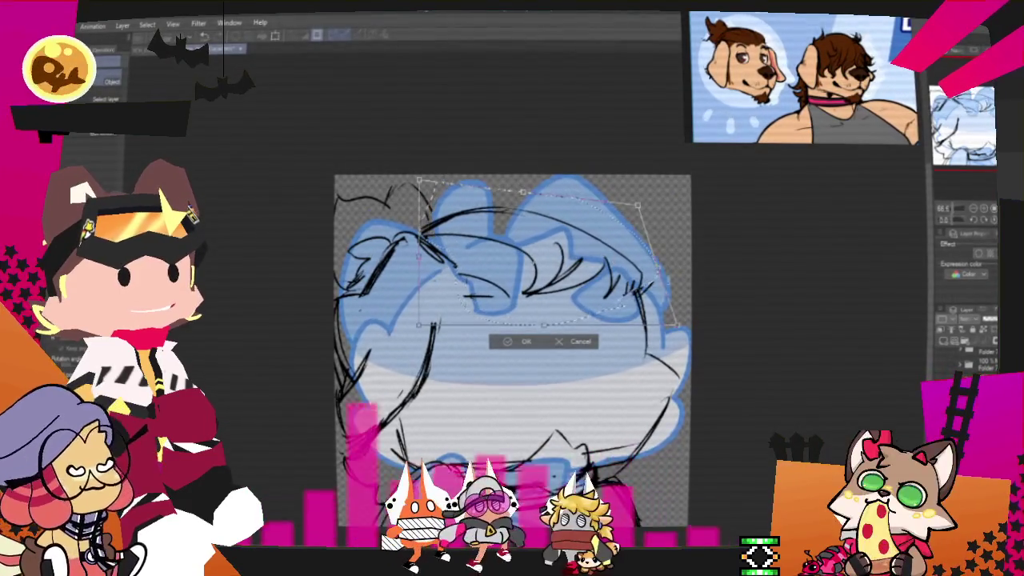
pyautogui.click(520, 341)
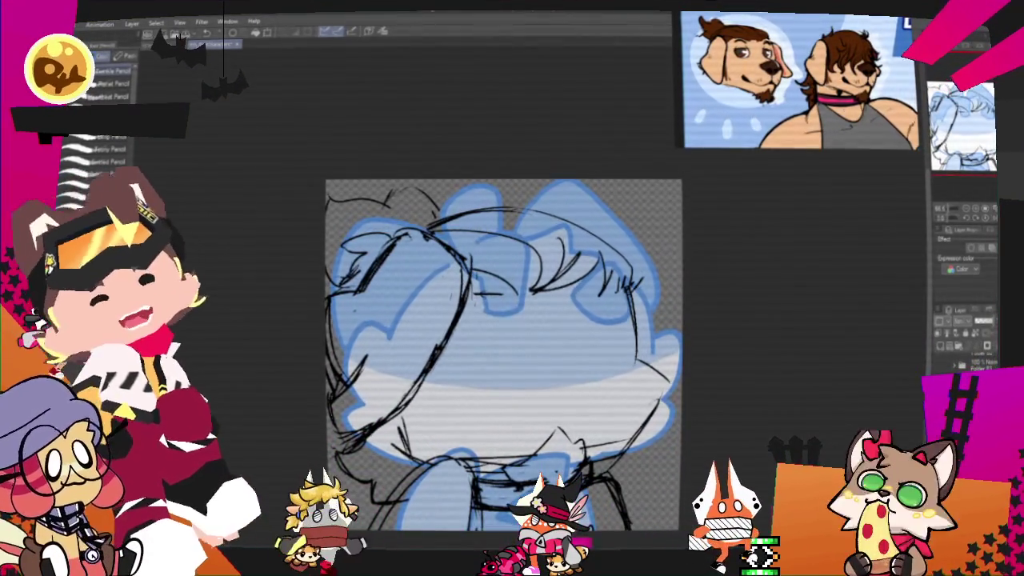
pyautogui.press('m')
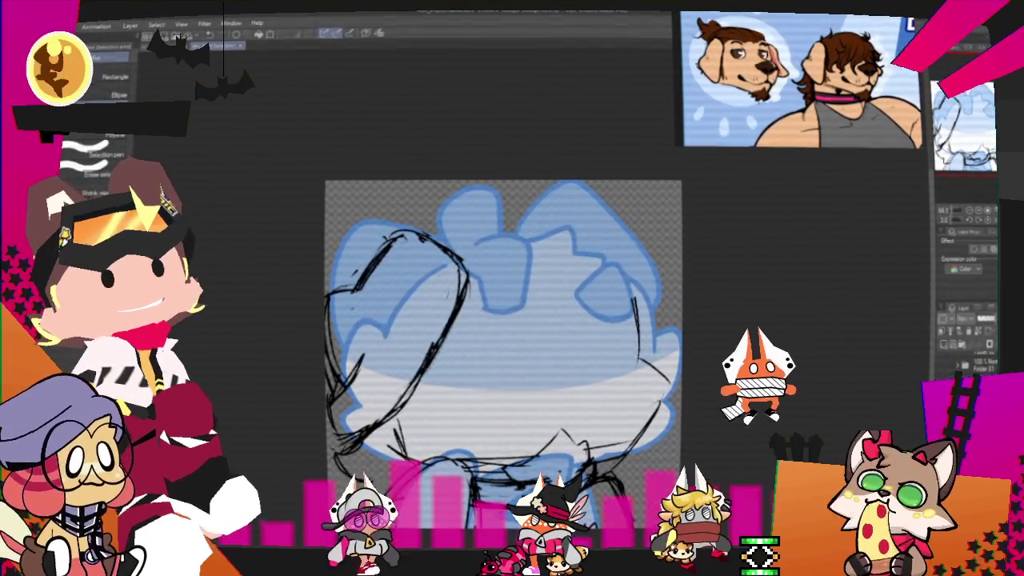
pyautogui.moveTo(436, 213)
pyautogui.mouseDown()
pyautogui.moveTo(472, 191)
pyautogui.moveTo(507, 233)
pyautogui.moveTo(560, 264)
pyautogui.moveTo(480, 360)
pyautogui.moveTo(460, 404)
pyautogui.mouseUp()
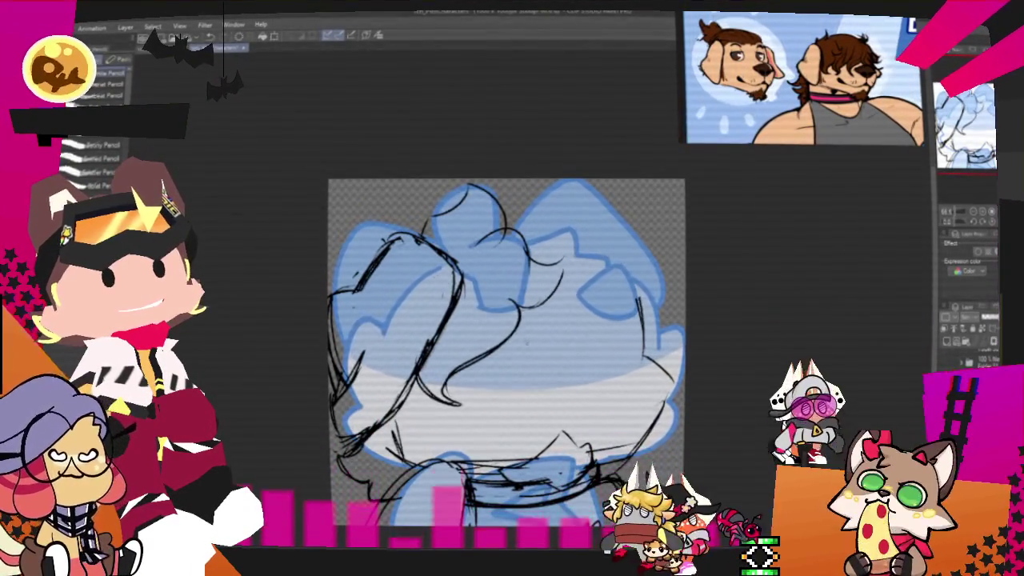
# Step: Sketch loose hair strands down the centre, right side and across the top of the head
pyautogui.moveTo(516, 324); pyautogui.dragTo(532, 400)
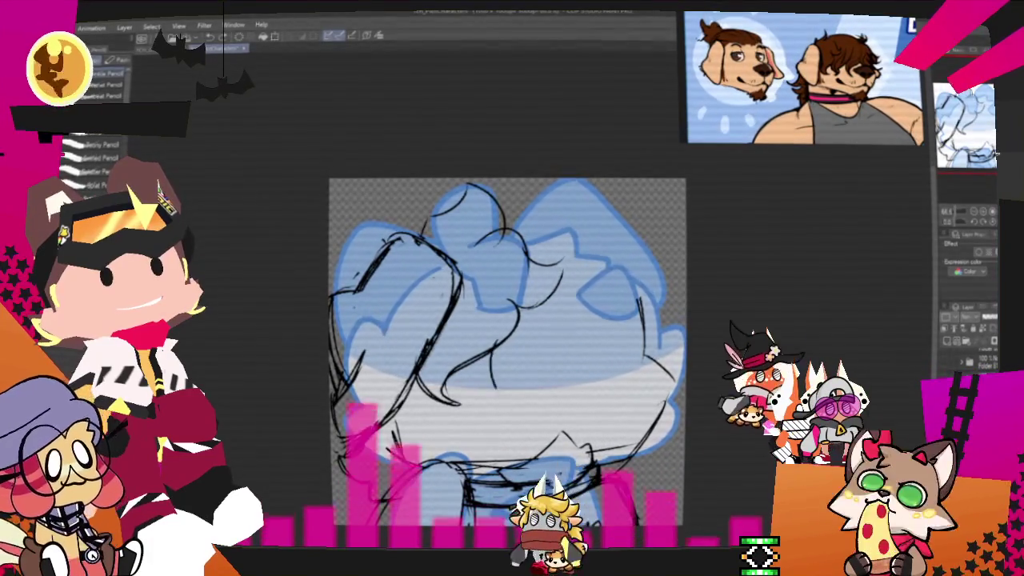
pyautogui.moveTo(588, 314); pyautogui.dragTo(522, 404)
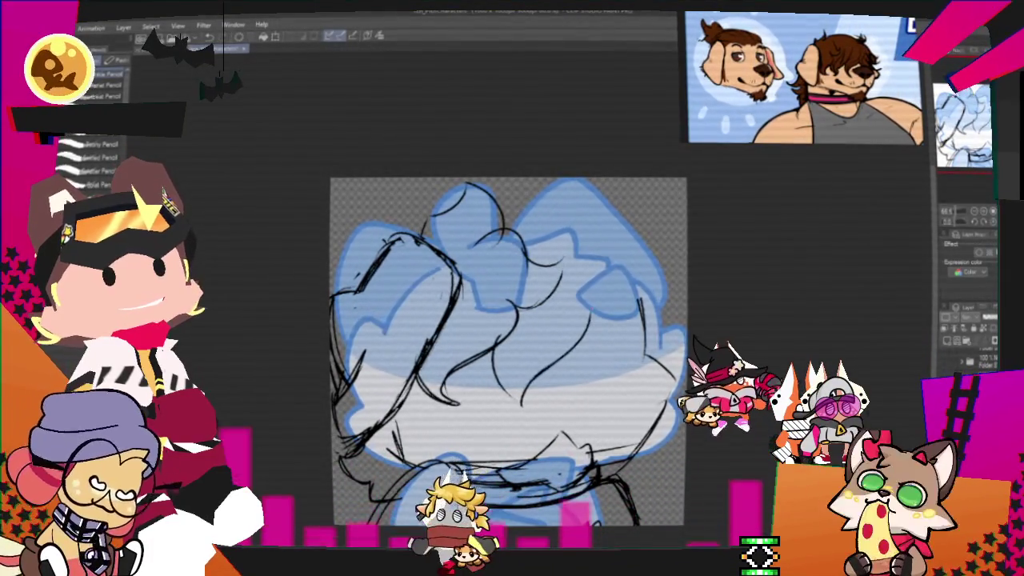
pyautogui.moveTo(560, 328); pyautogui.dragTo(508, 391)
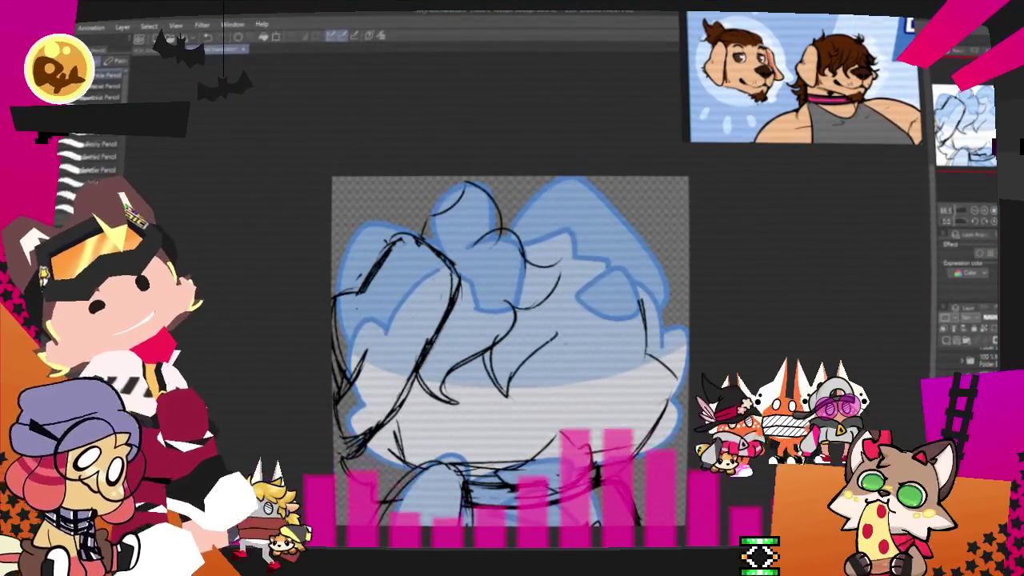
pyautogui.moveTo(560, 336); pyautogui.dragTo(627, 392)
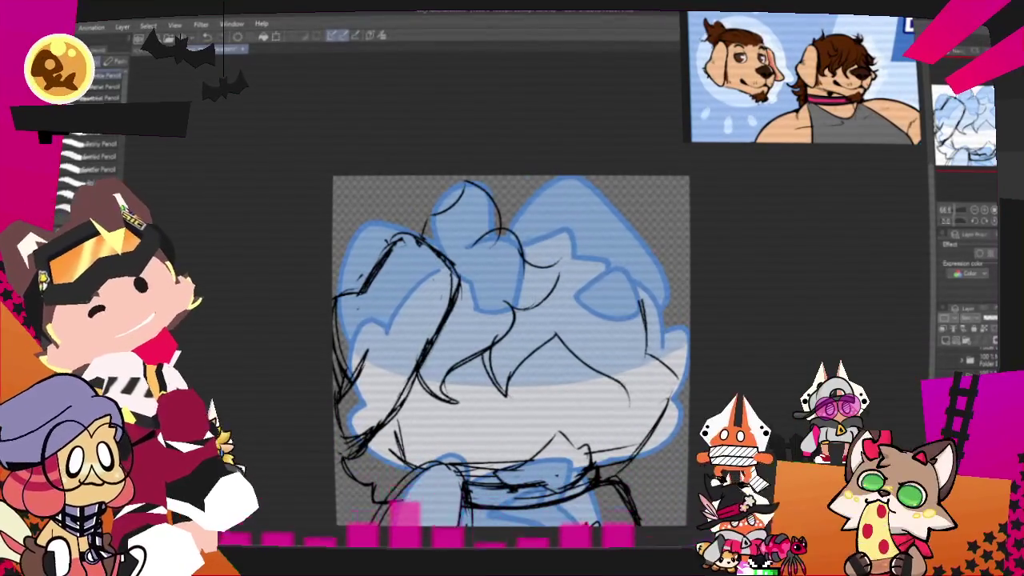
pyautogui.moveTo(606, 297)
pyautogui.mouseDown()
pyautogui.moveTo(640, 324)
pyautogui.moveTo(664, 296)
pyautogui.mouseUp()
pyautogui.moveTo(574, 228); pyautogui.dragTo(656, 264)
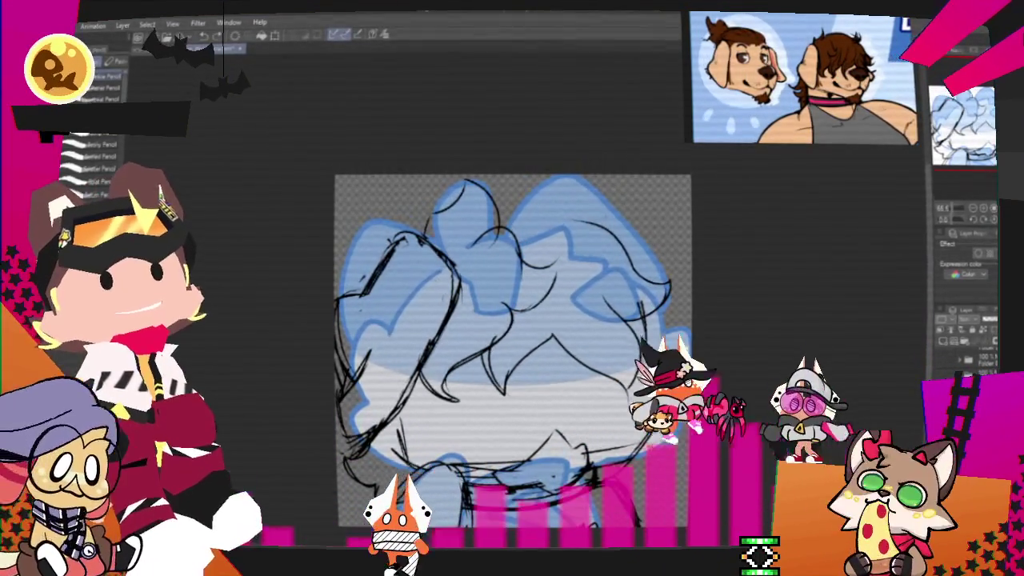
pyautogui.moveTo(509, 196); pyautogui.dragTo(606, 215)
pyautogui.moveTo(512, 201); pyautogui.dragTo(599, 220)
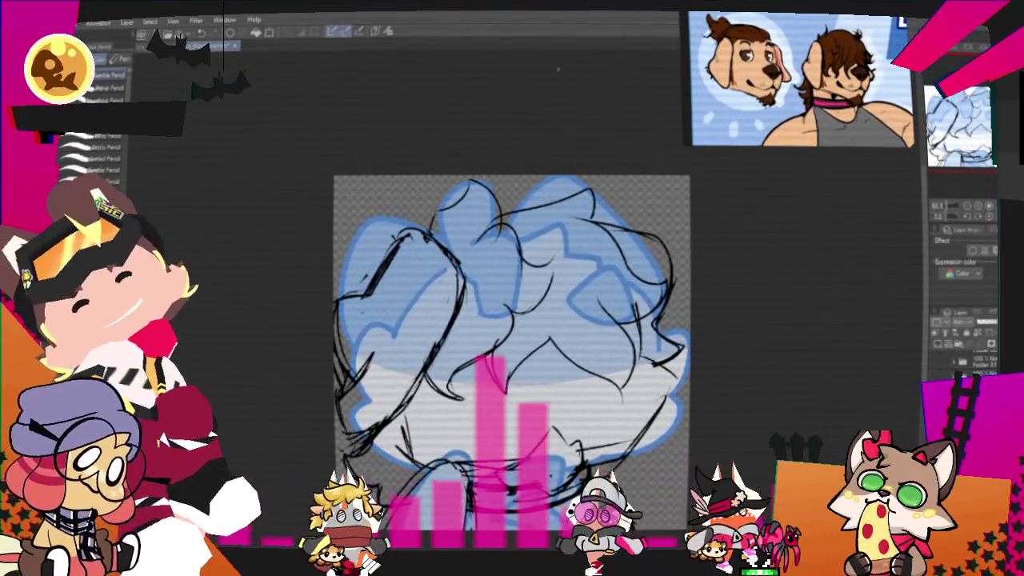
# Step: Toggle between Pen and Pencil, then hide the blue base fill under the sketch
pyautogui.press('p')
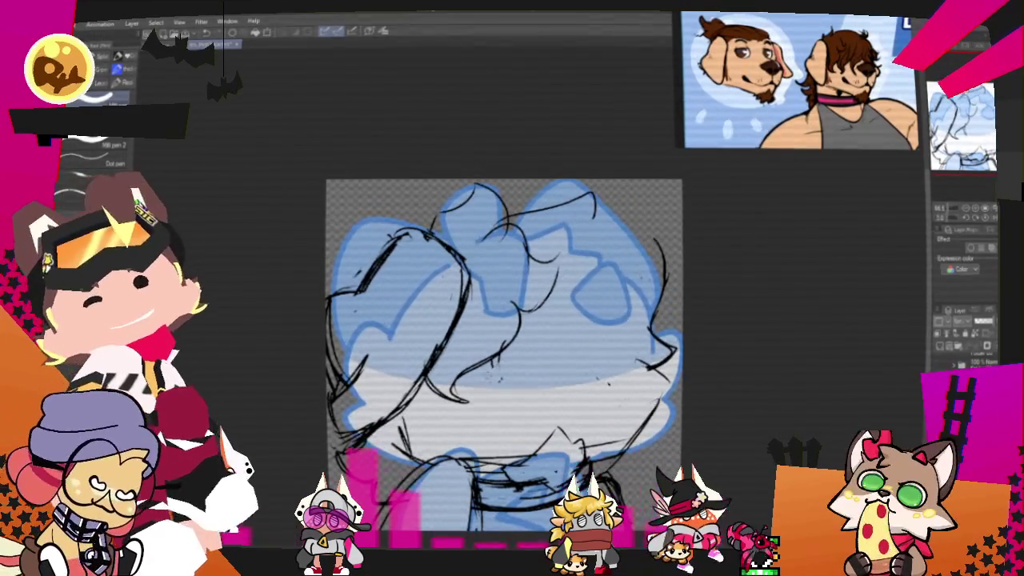
pyautogui.press('p')
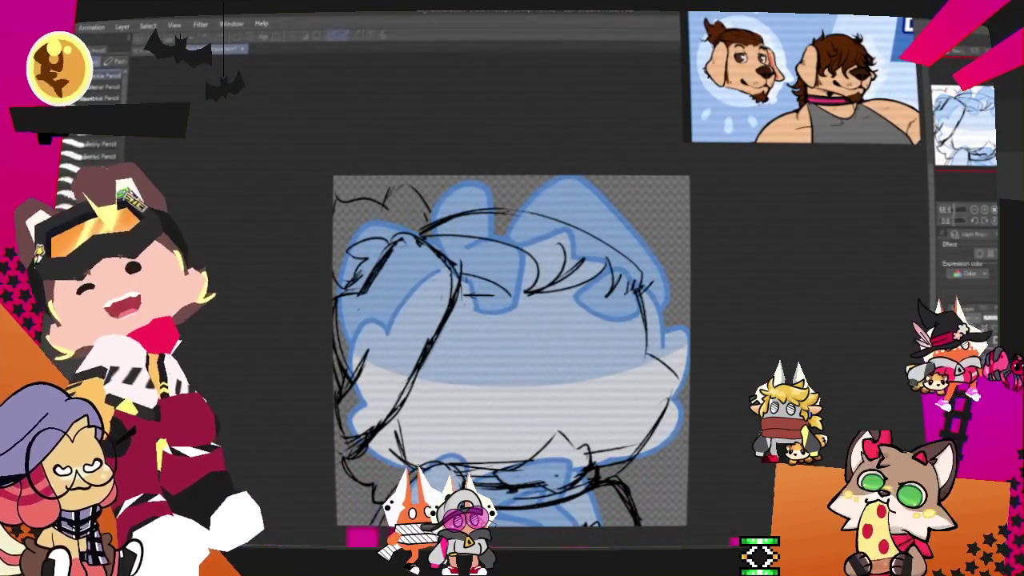
pyautogui.press('p')
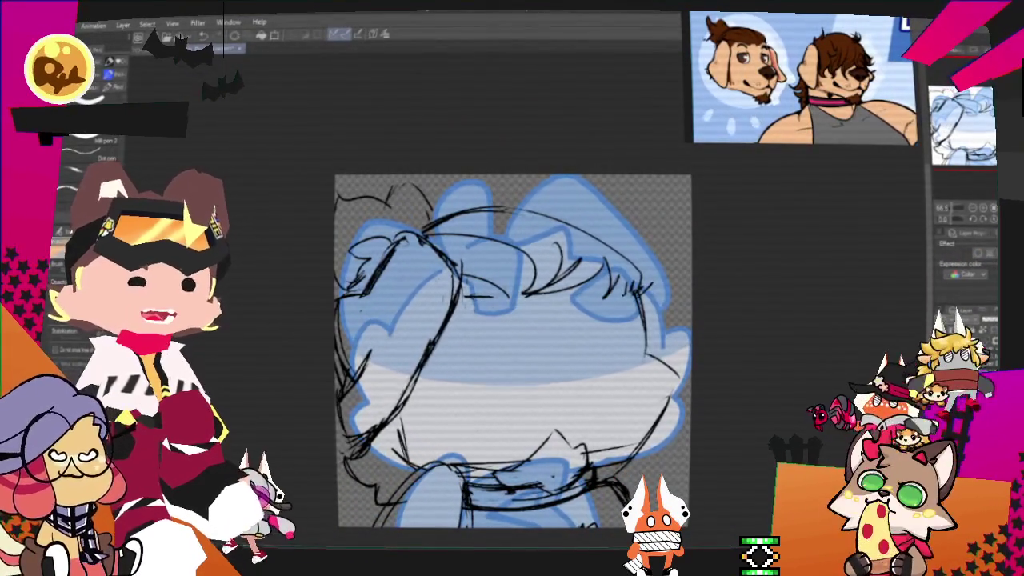
pyautogui.press('Delete')
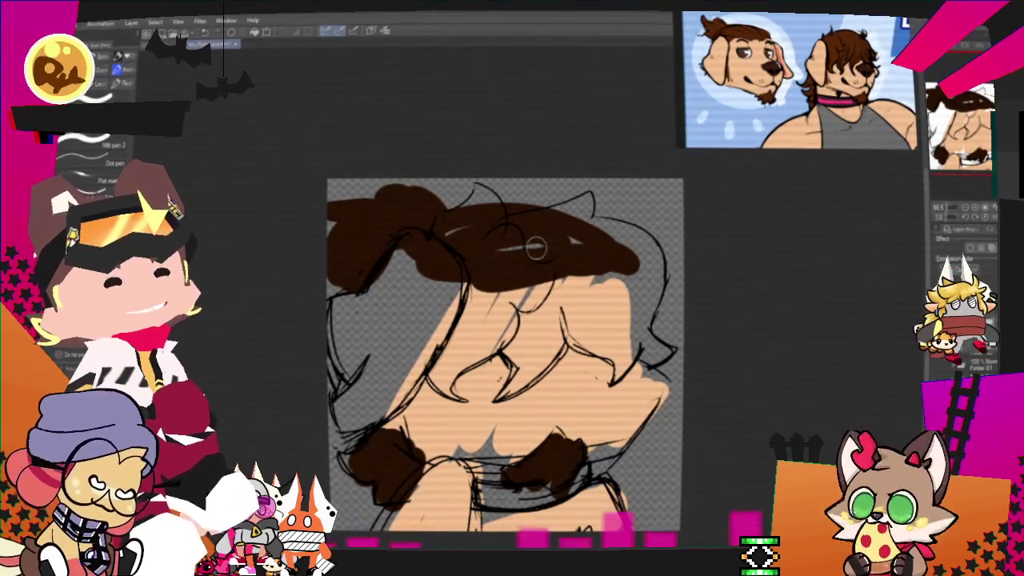
# Step: Eyedrop the reference's dark brown, paint the hair, erase overflow, and fill the left face with skin tone
pyautogui.press('i')
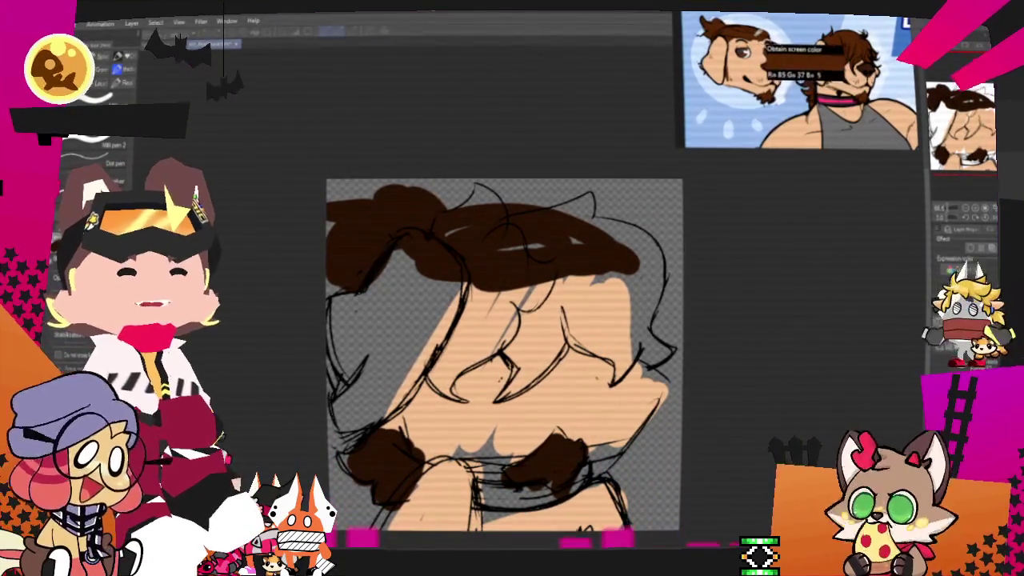
pyautogui.moveTo(617, 224); pyautogui.dragTo(527, 249)
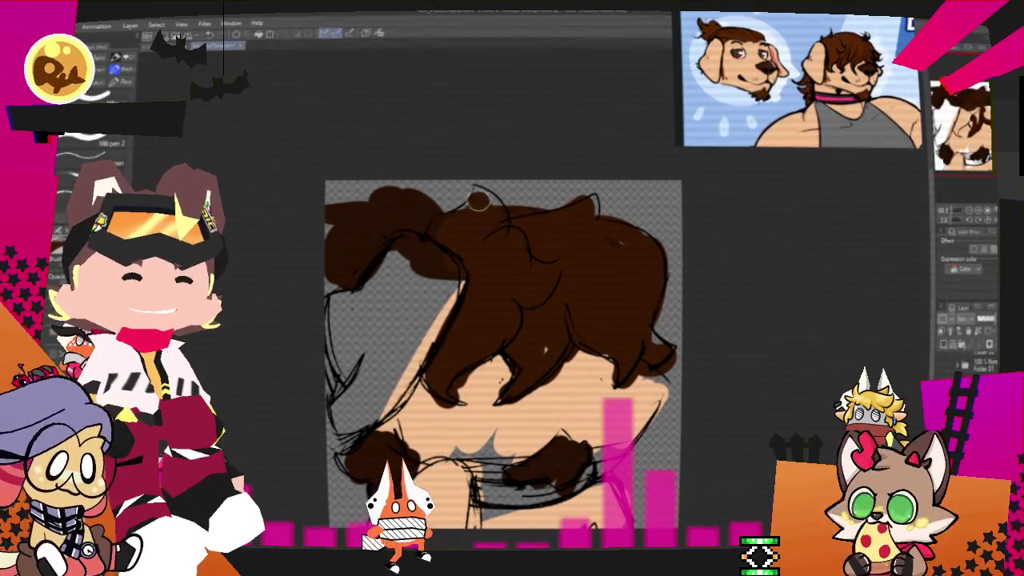
pyautogui.moveTo(424, 204)
pyautogui.mouseDown()
pyautogui.moveTo(352, 264)
pyautogui.moveTo(376, 200)
pyautogui.mouseUp()
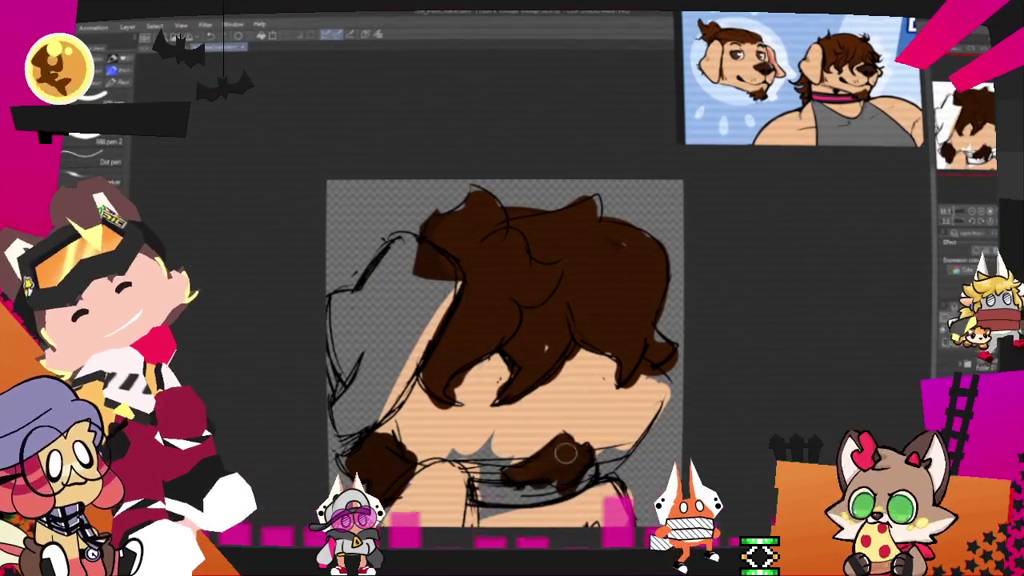
pyautogui.moveTo(391, 368)
pyautogui.mouseDown()
pyautogui.moveTo(396, 246)
pyautogui.moveTo(352, 311)
pyautogui.mouseUp()
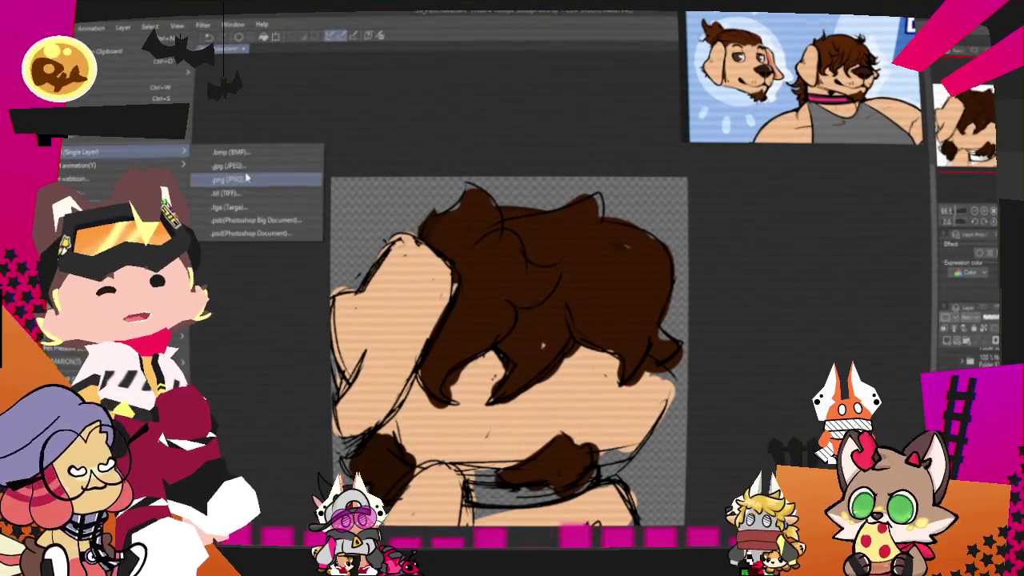
# Step: Export the coloured dog head drawing as a single-layer .png file
pyautogui.moveTo(120, 151)
pyautogui.click(247, 179)
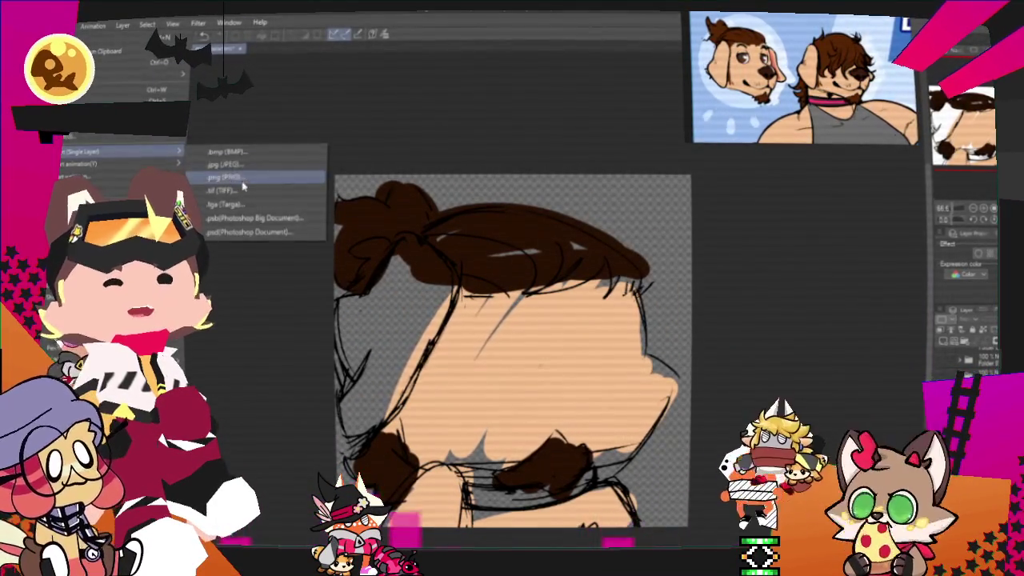
pyautogui.click(243, 187)
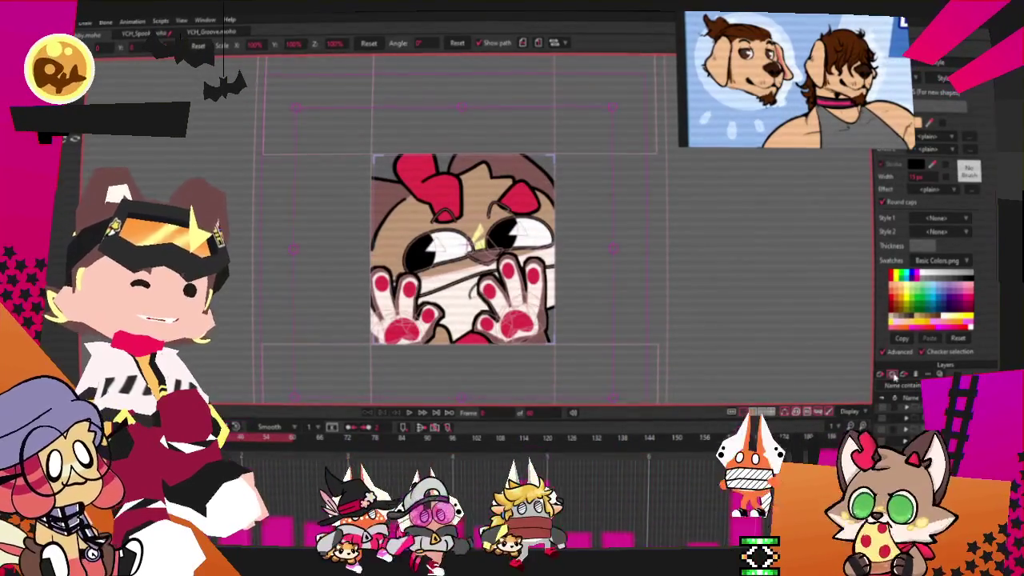
# Step: Switch between Moho projects to the one with the red-bow character
pyautogui.click(212, 31)
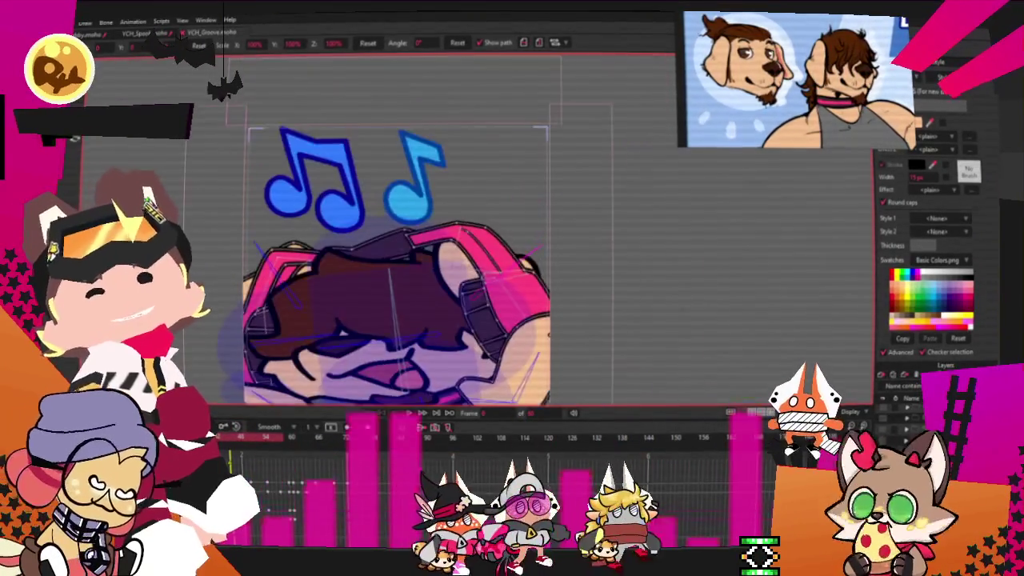
pyautogui.click(84, 22)
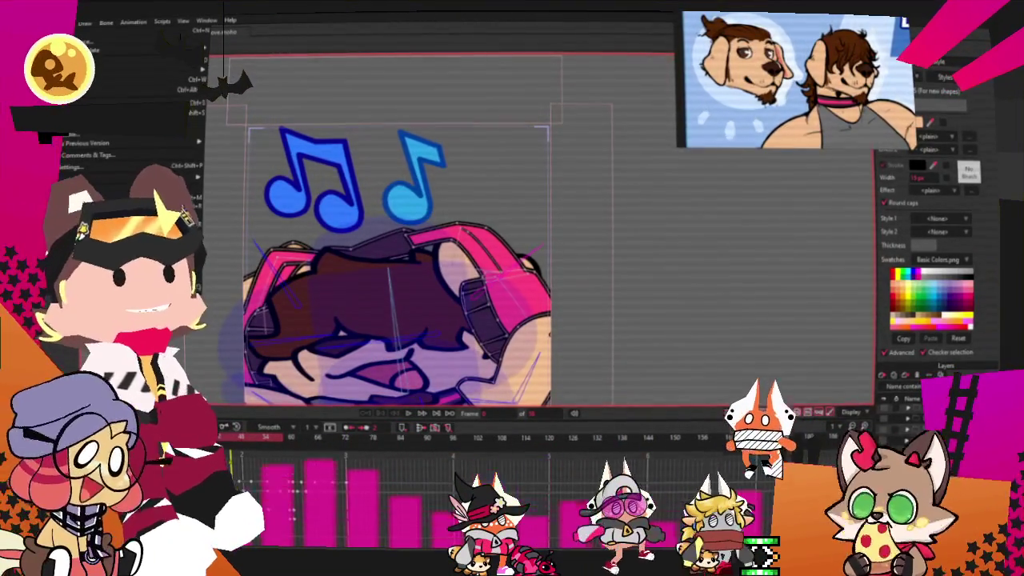
pyautogui.click(172, 34)
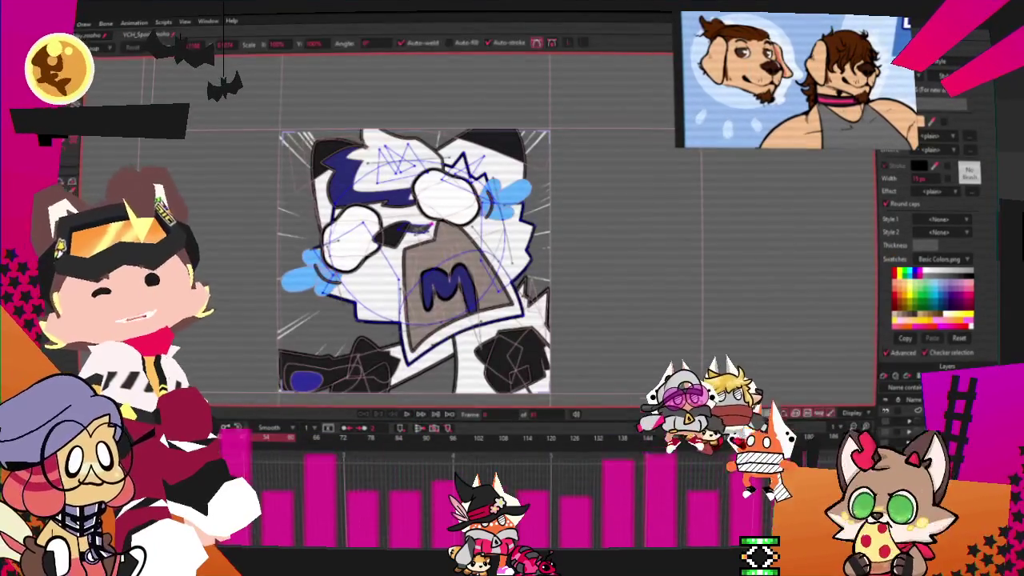
pyautogui.click(128, 34)
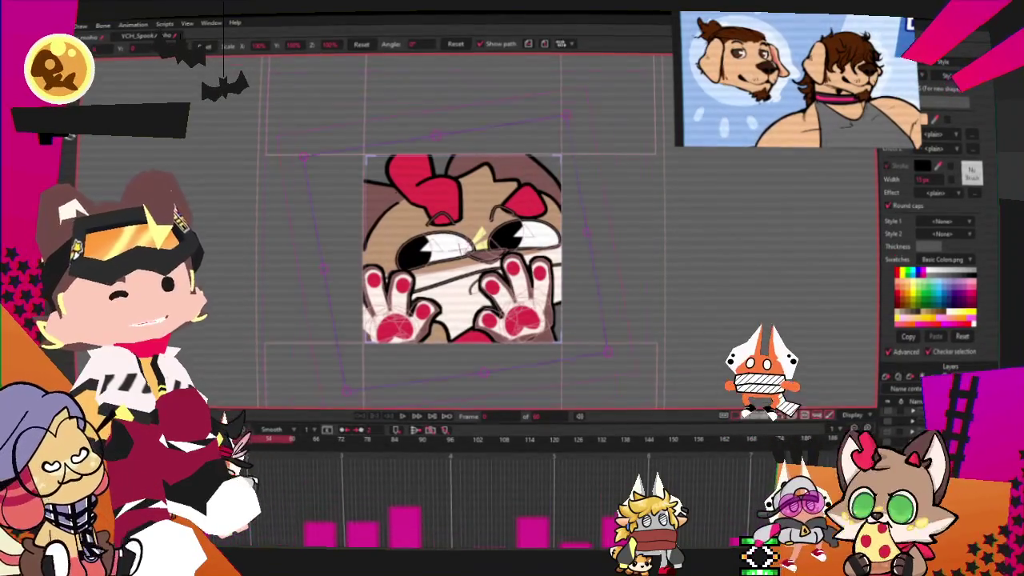
# Step: Load the BoofeA picture from PlottingCharacters as the picture layer's source image
pyautogui.click(896, 370)
pyautogui.click(623, 136)
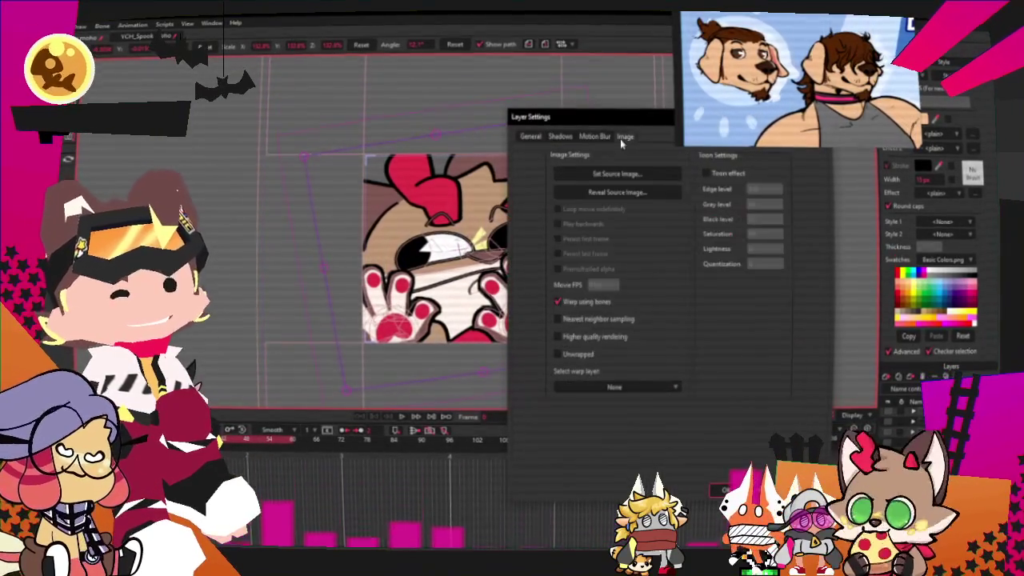
pyautogui.click(593, 180)
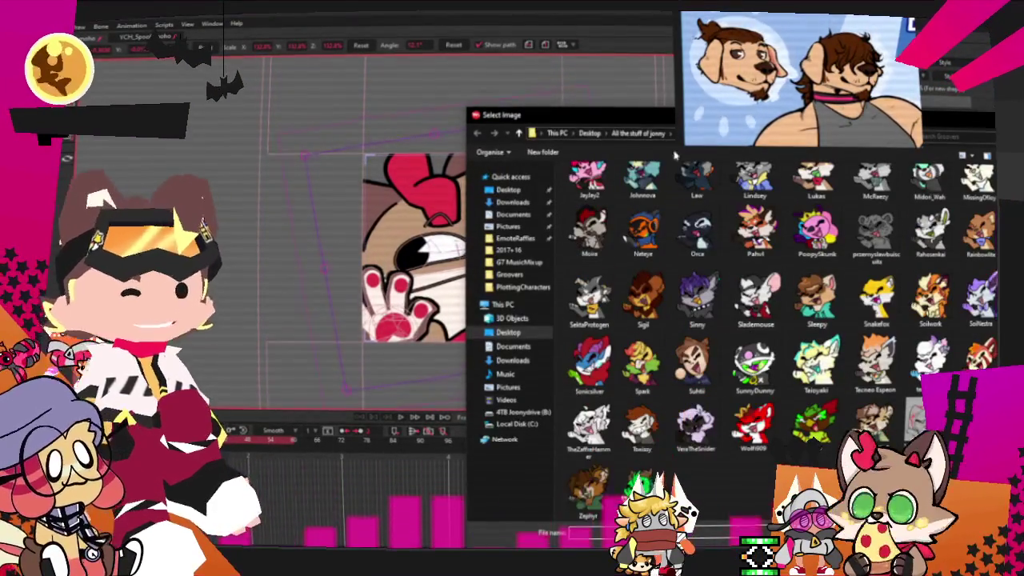
pyautogui.click(744, 134)
pyautogui.click(723, 131)
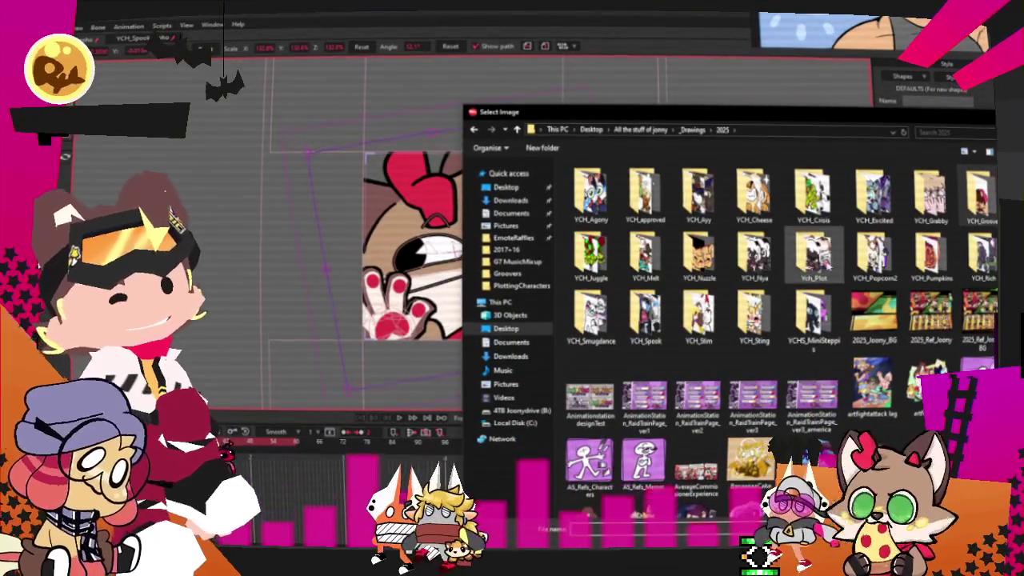
pyautogui.doubleClick(813, 254)
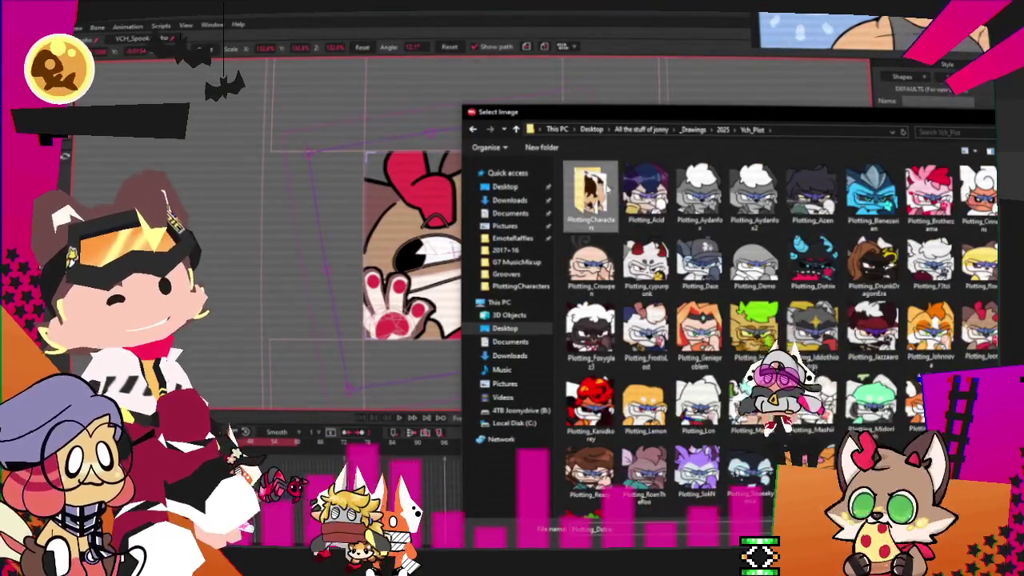
pyautogui.doubleClick(591, 192)
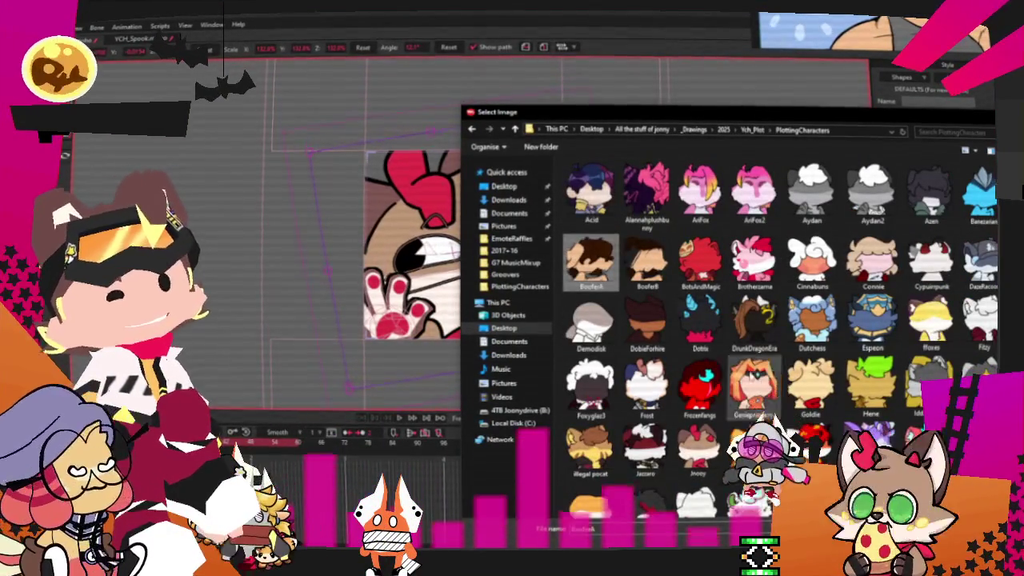
pyautogui.doubleClick(590, 259)
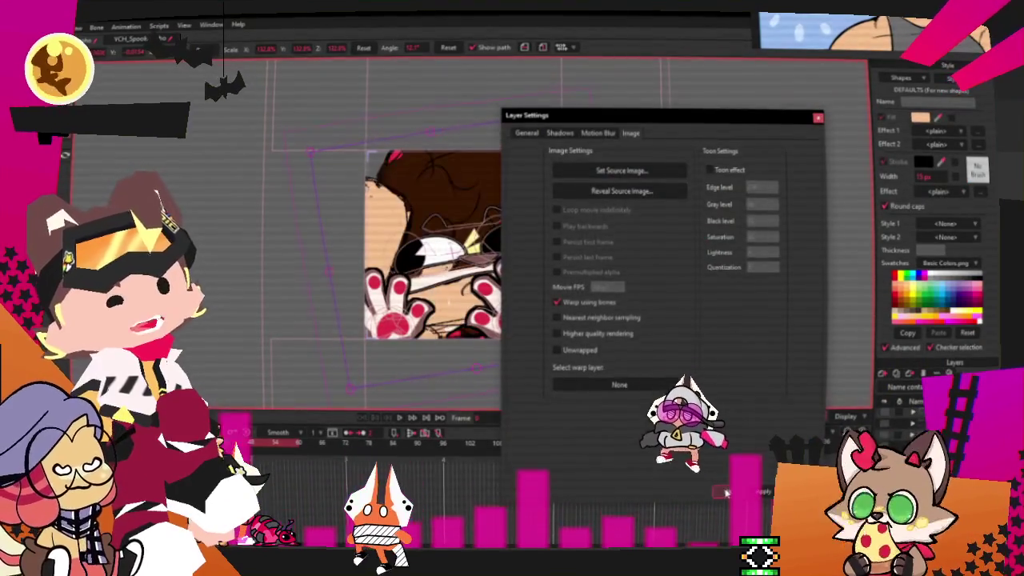
pyautogui.click(732, 496)
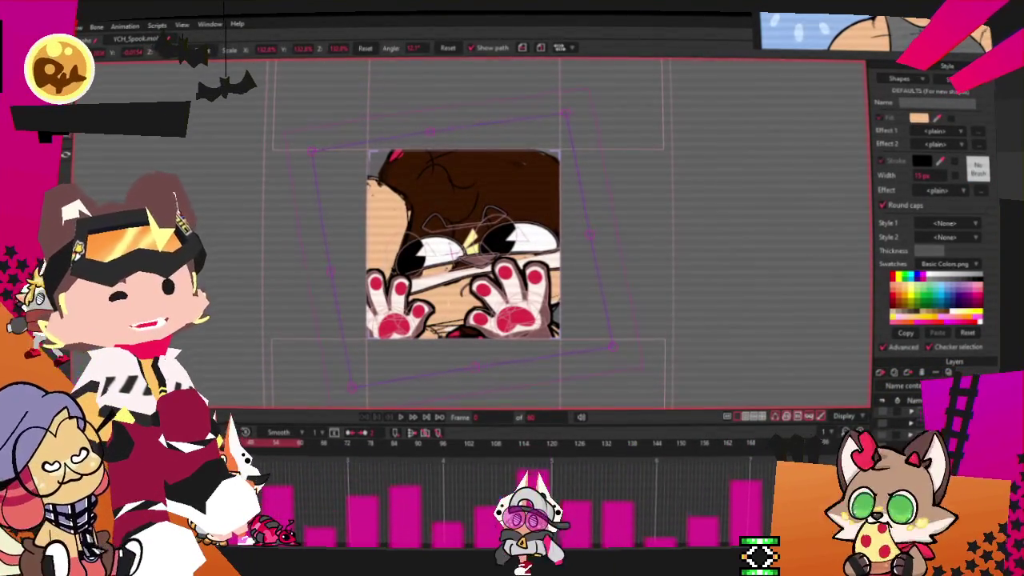
# Step: Replace the layer's source image with BoofeB and play the animation to preview it
pyautogui.click(631, 132)
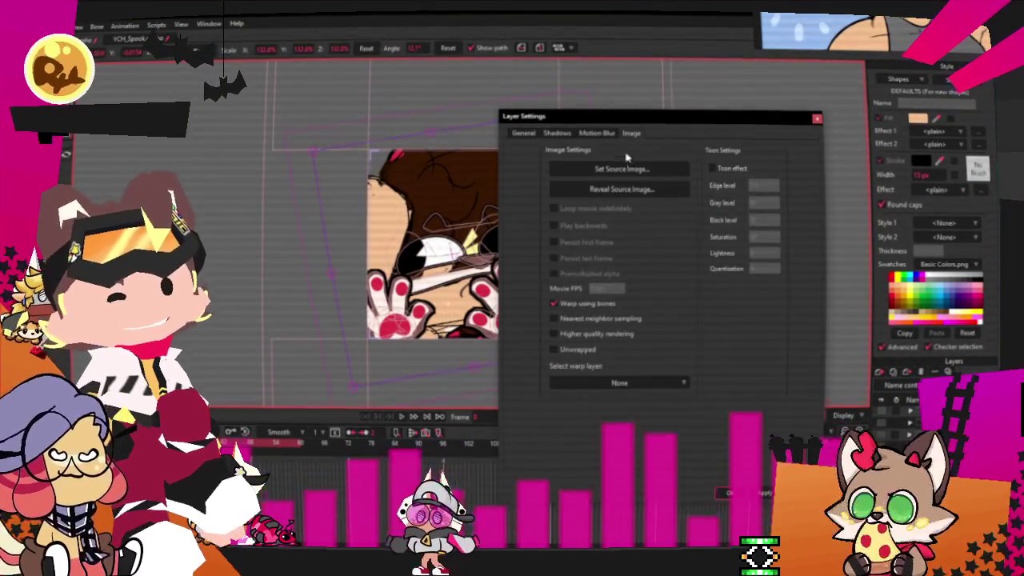
pyautogui.click(621, 169)
pyautogui.click(647, 262)
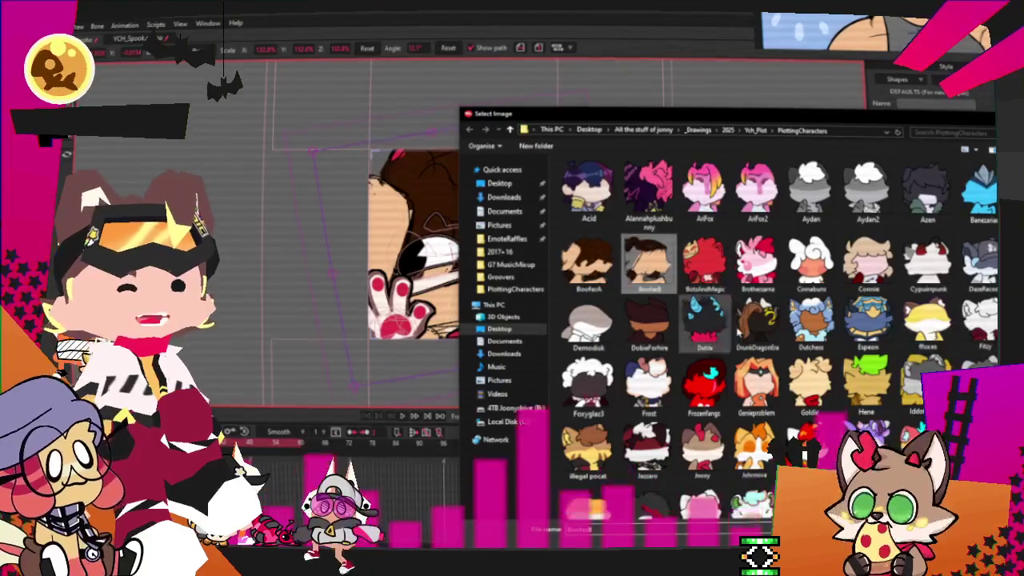
pyautogui.press('Return')
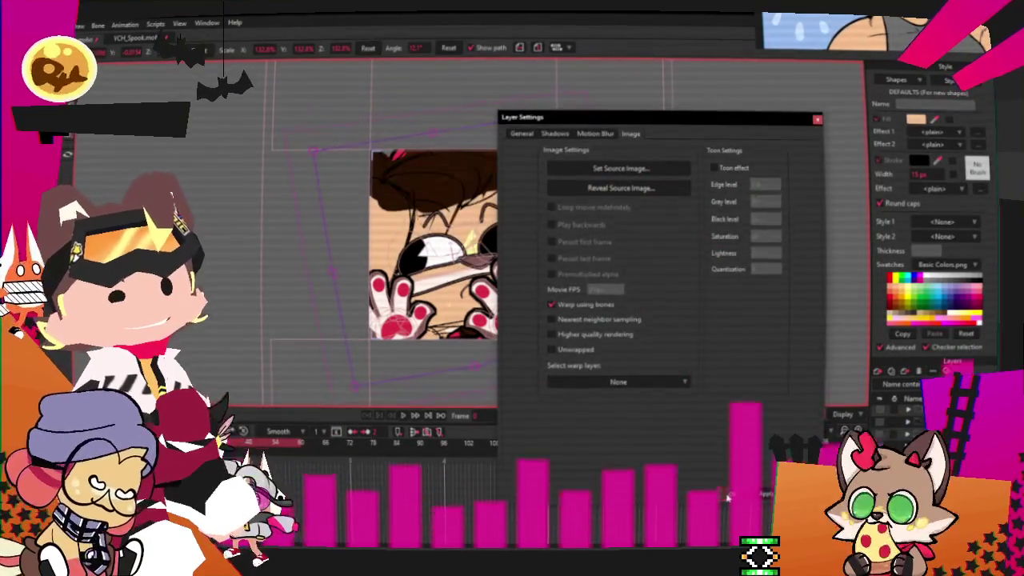
pyautogui.click(727, 497)
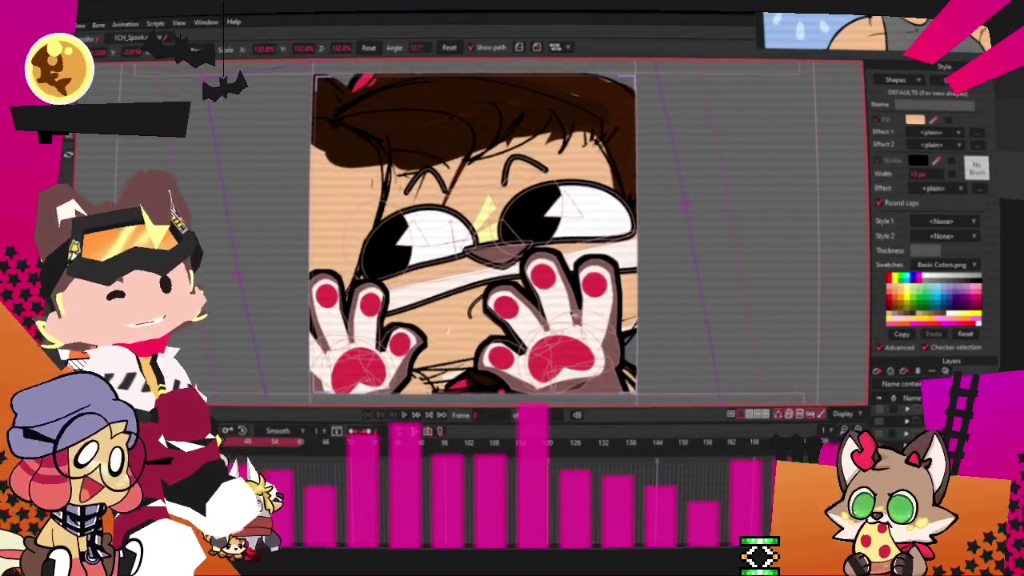
pyautogui.scroll(-2, 493, 248)
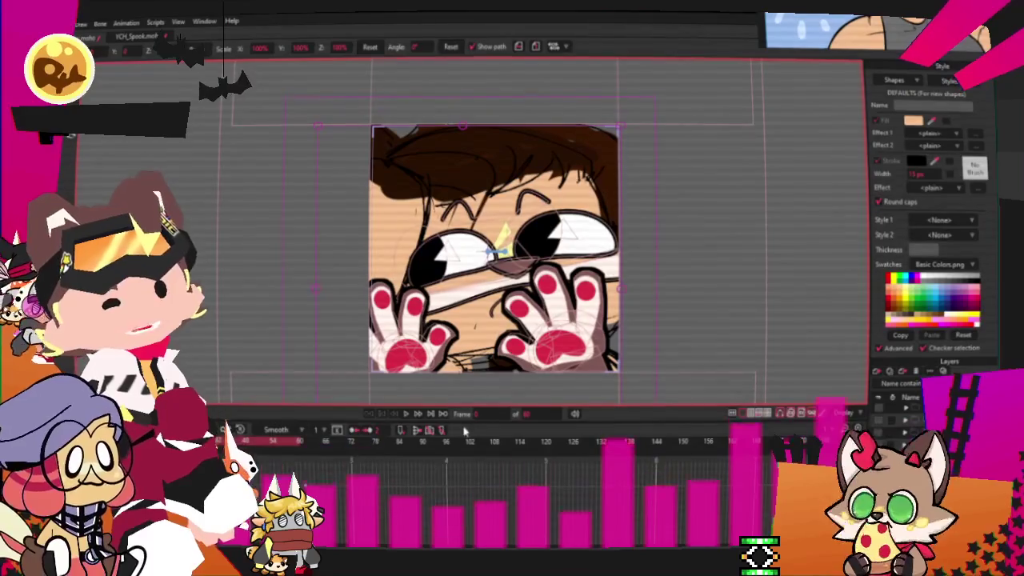
pyautogui.click(407, 413)
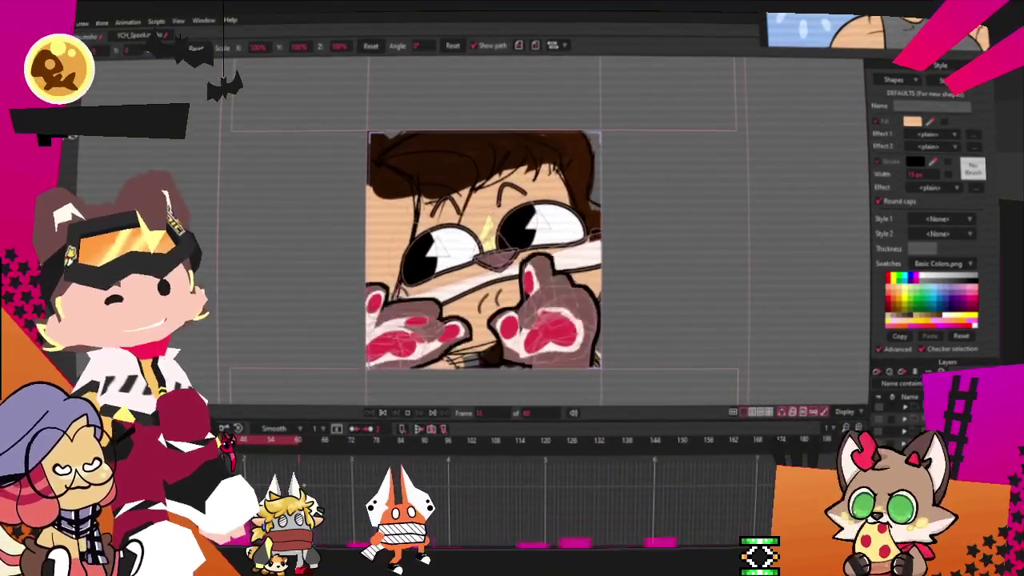
pyautogui.scroll(3, 502, 198)
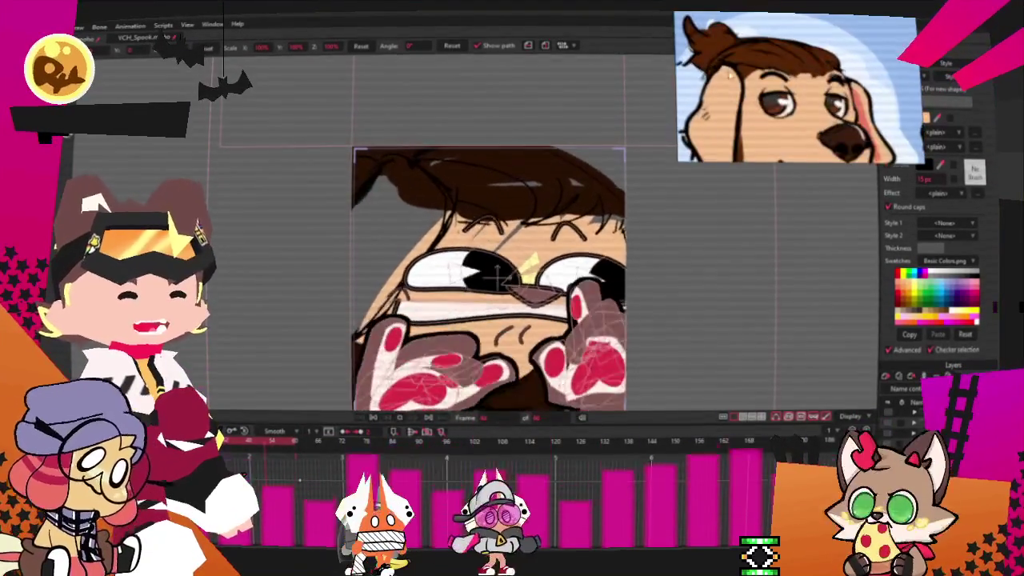
pyautogui.scroll(-1, 541, 260)
pyautogui.scroll(-1, 540, 259)
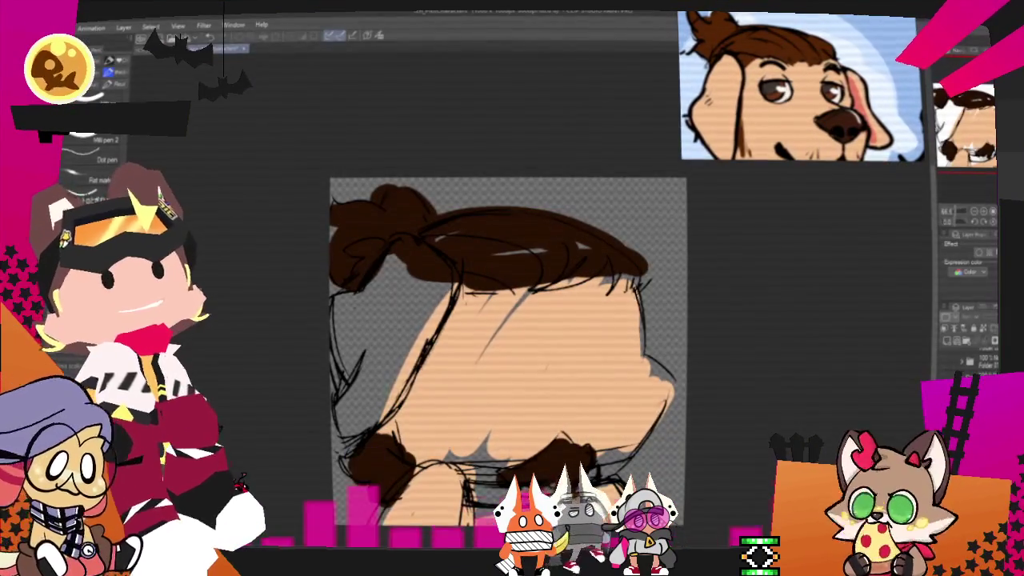
# Step: Lasso the left part of the head sketch, rotate it slightly clockwise, then deselect
pyautogui.scroll(-2, 371, 370)
pyautogui.scroll(1, 371, 370)
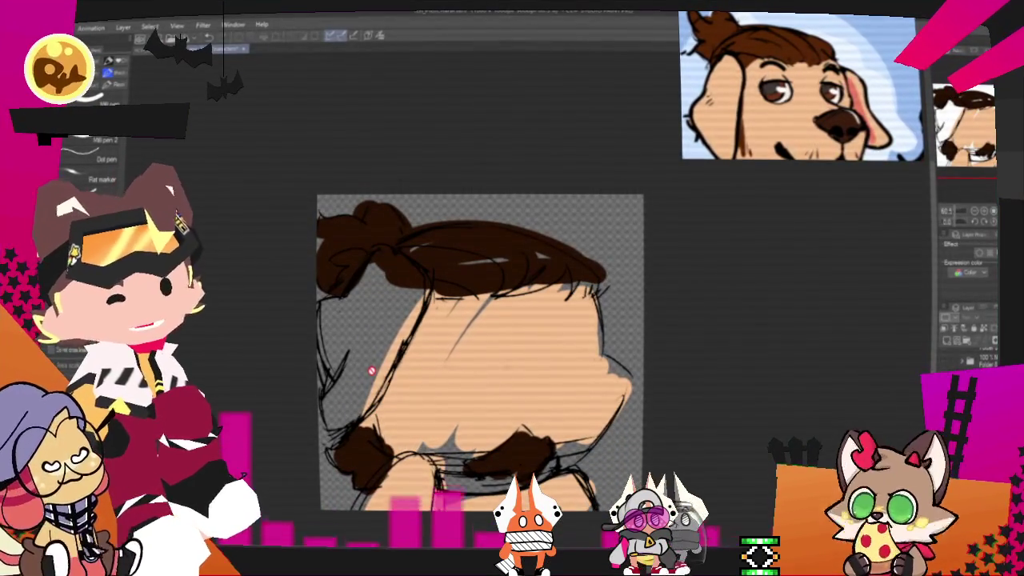
pyautogui.press('m')
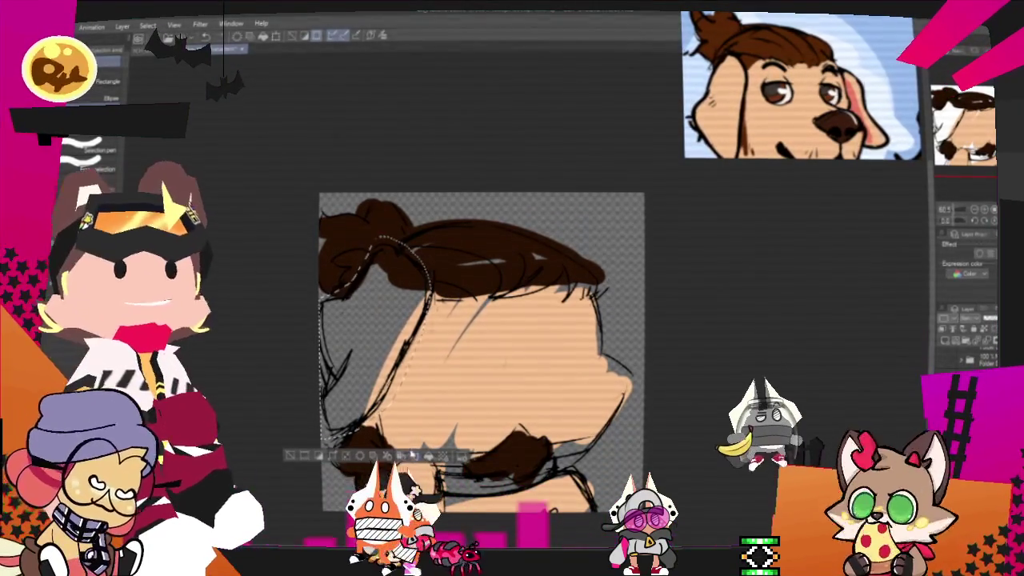
pyautogui.moveTo(384, 240); pyautogui.dragTo(352, 338)
pyautogui.hotkey('ctrl', 't')
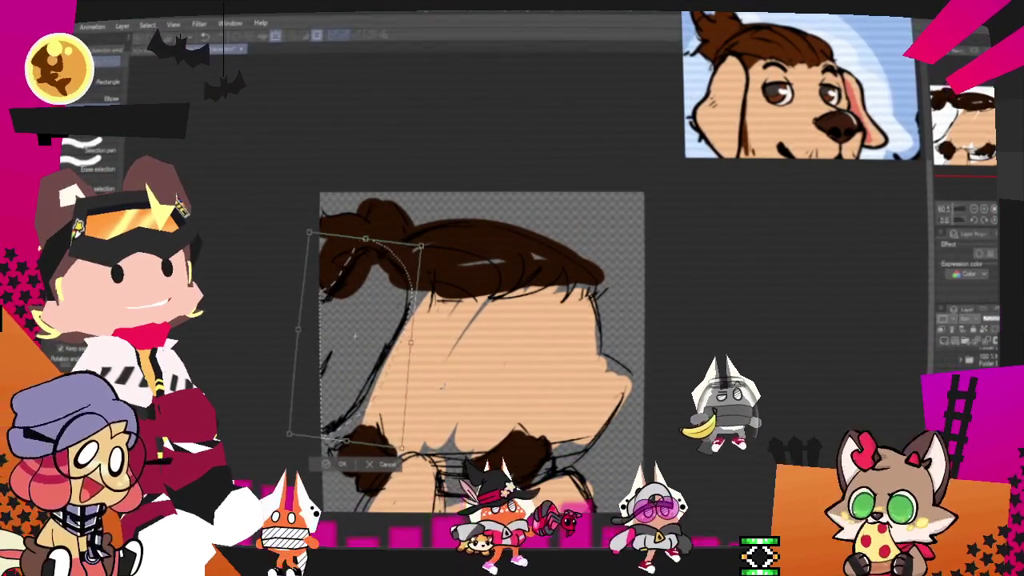
pyautogui.moveTo(412, 236); pyautogui.dragTo(421, 247)
pyautogui.press('Return')
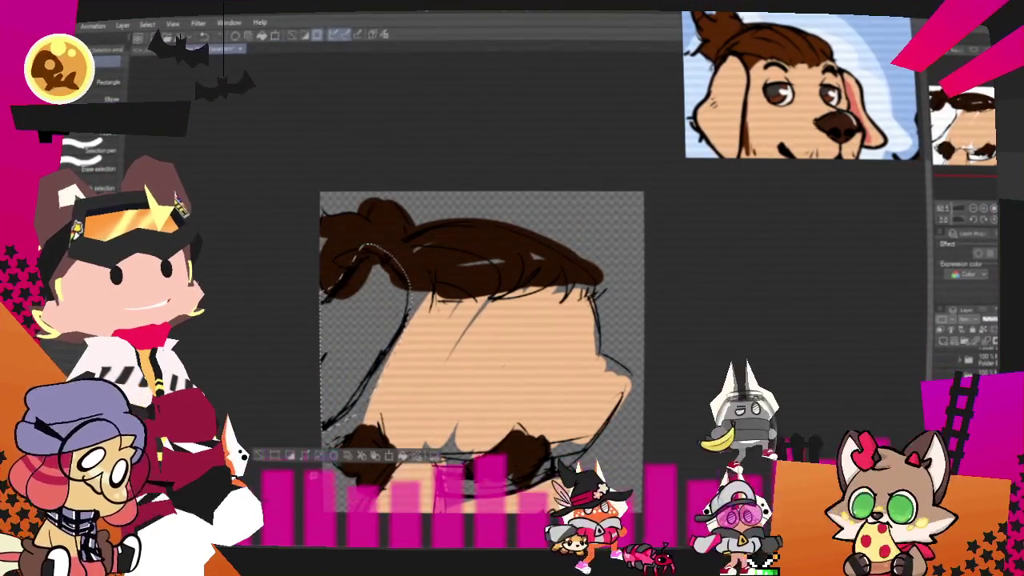
pyautogui.click(258, 456)
# Step: Return to the pencil, try and undo a curve on the head's right side
pyautogui.press('p')
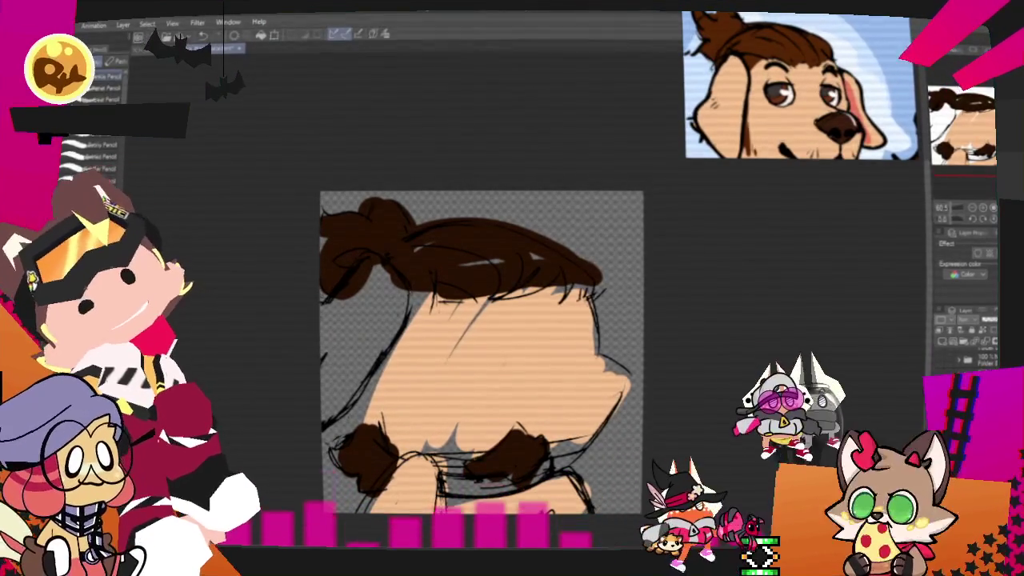
pyautogui.moveTo(582, 260); pyautogui.dragTo(633, 339)
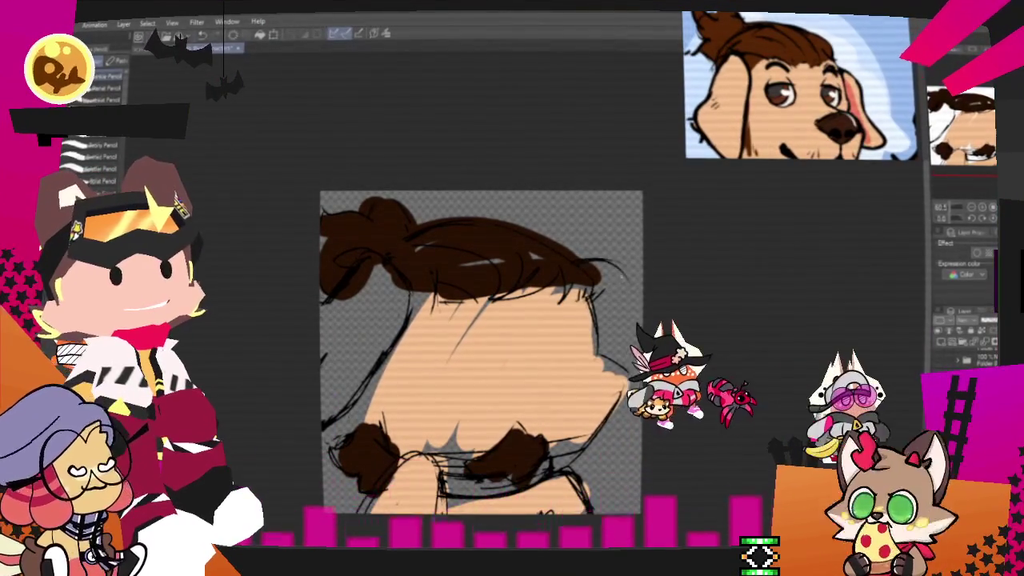
pyautogui.hotkey('ctrl', 'z')
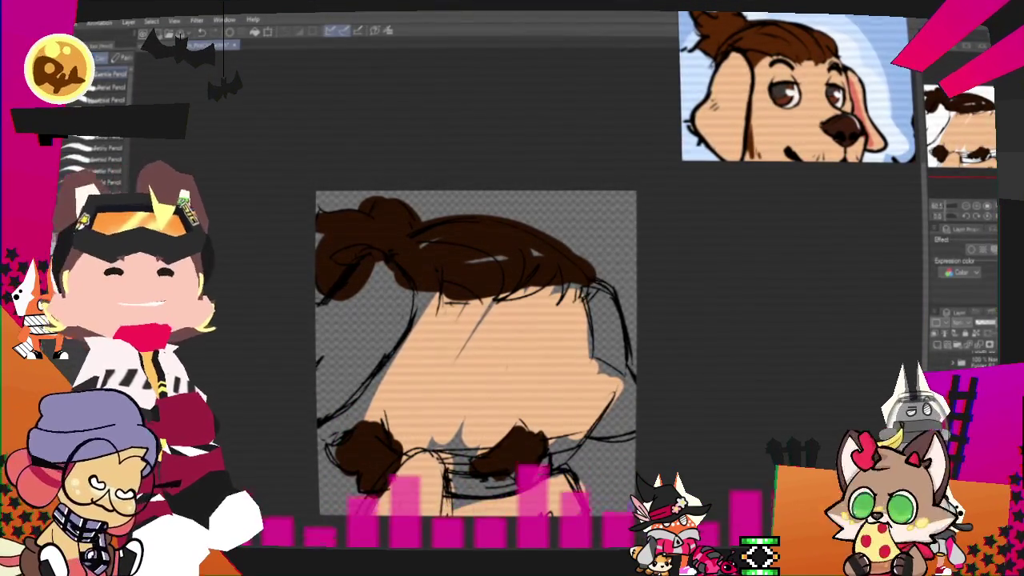
pyautogui.moveTo(476, 352); pyautogui.dragTo(526, 281)
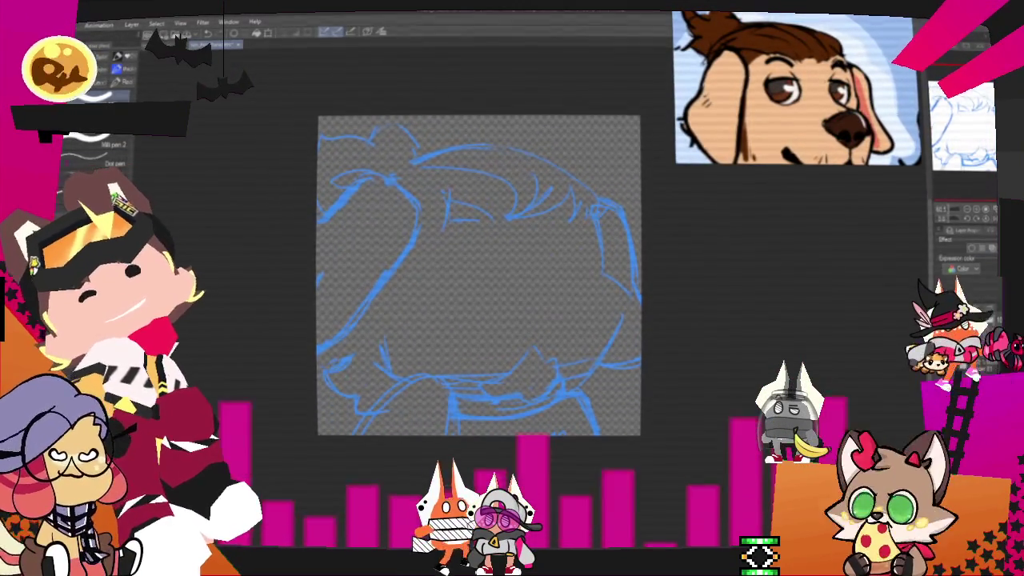
# Step: Ink the head's upper-left outline in black, undoing one failed stroke
pyautogui.moveTo(741, 267); pyautogui.dragTo(812, 266)
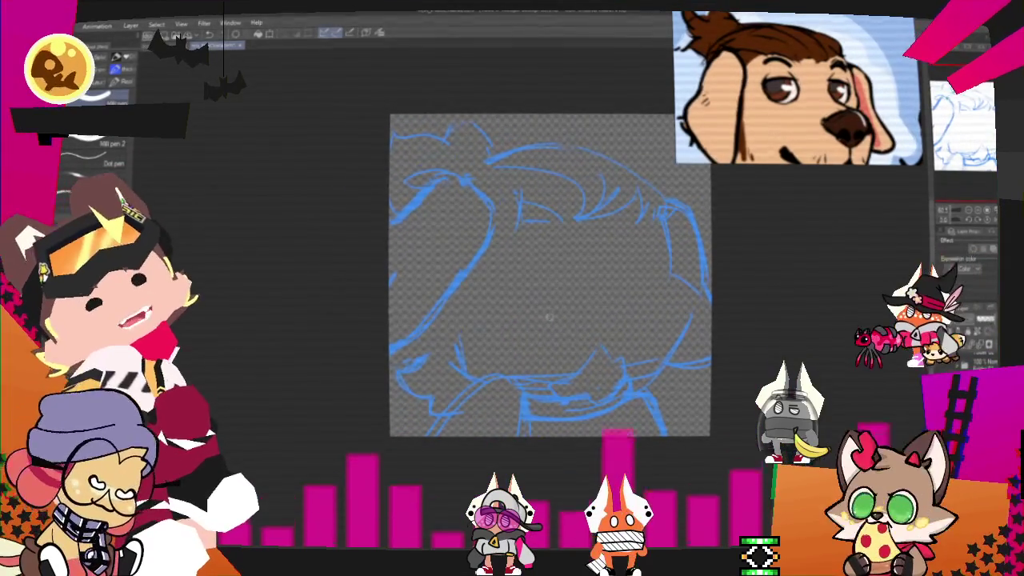
pyautogui.moveTo(391, 217); pyautogui.dragTo(480, 183)
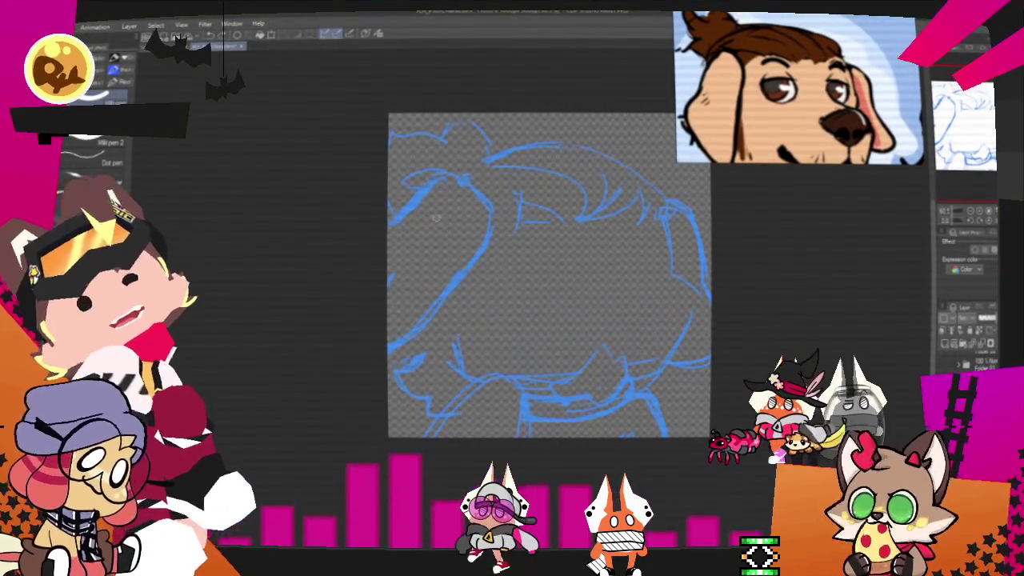
pyautogui.moveTo(389, 221); pyautogui.dragTo(491, 247)
pyautogui.hotkey('ctrl', 'z')
pyautogui.moveTo(389, 212); pyautogui.dragTo(408, 322)
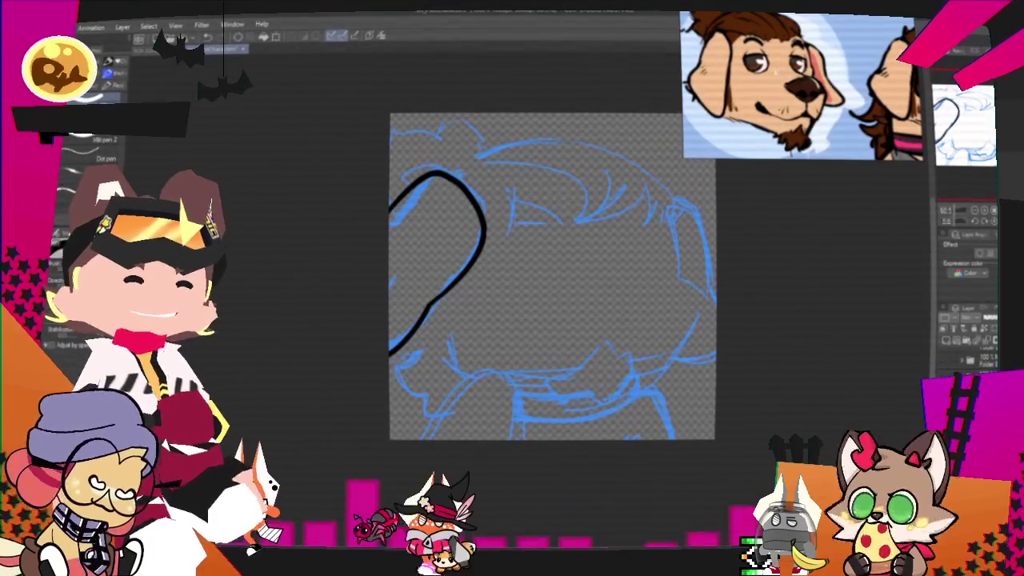
# Step: Ink the spiky bottom tuft, the right-side outline and the bottom arch
pyautogui.moveTo(551, 276)
pyautogui.mouseDown()
pyautogui.moveTo(554, 233)
pyautogui.moveTo(568, 215)
pyautogui.mouseUp()
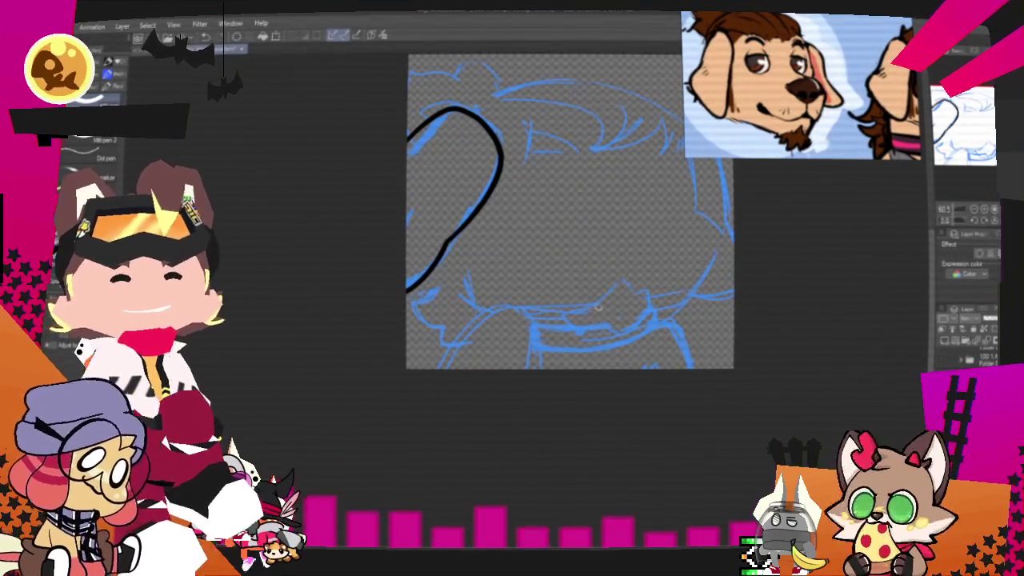
pyautogui.moveTo(631, 296); pyautogui.dragTo(652, 320)
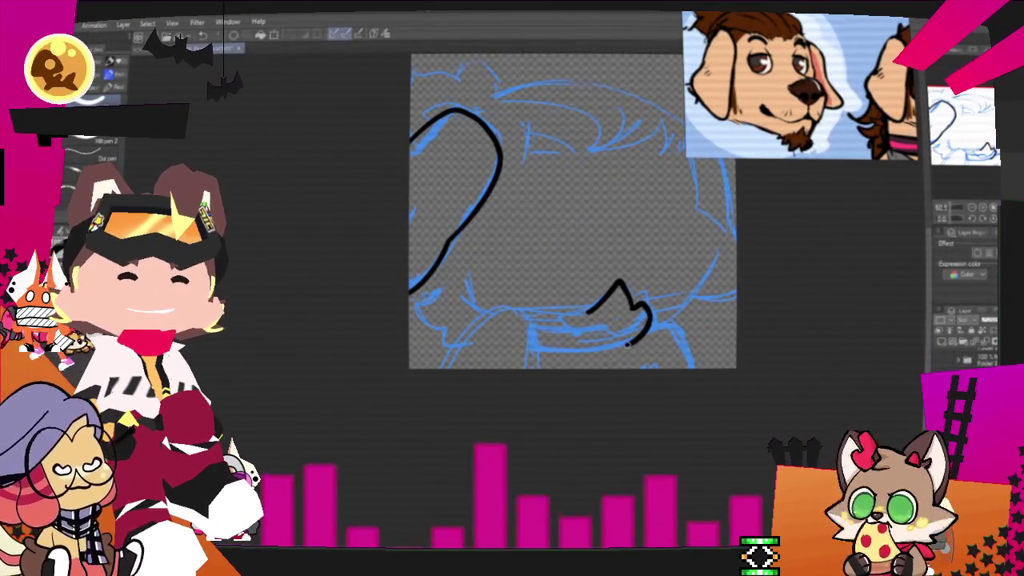
pyautogui.moveTo(574, 344); pyautogui.dragTo(550, 326)
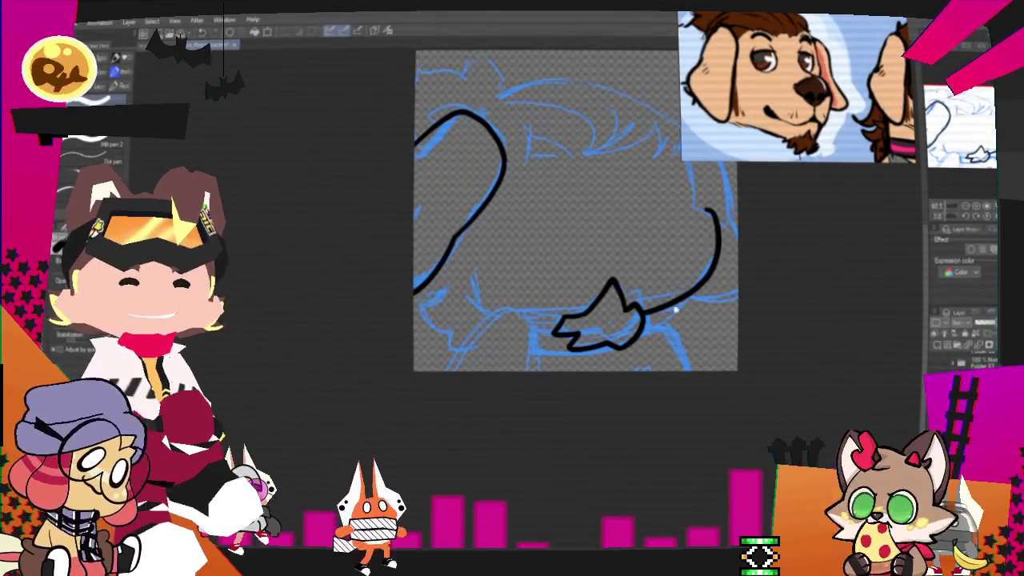
pyautogui.hotkey('ctrl', 'z')
pyautogui.moveTo(692, 213); pyautogui.dragTo(722, 252)
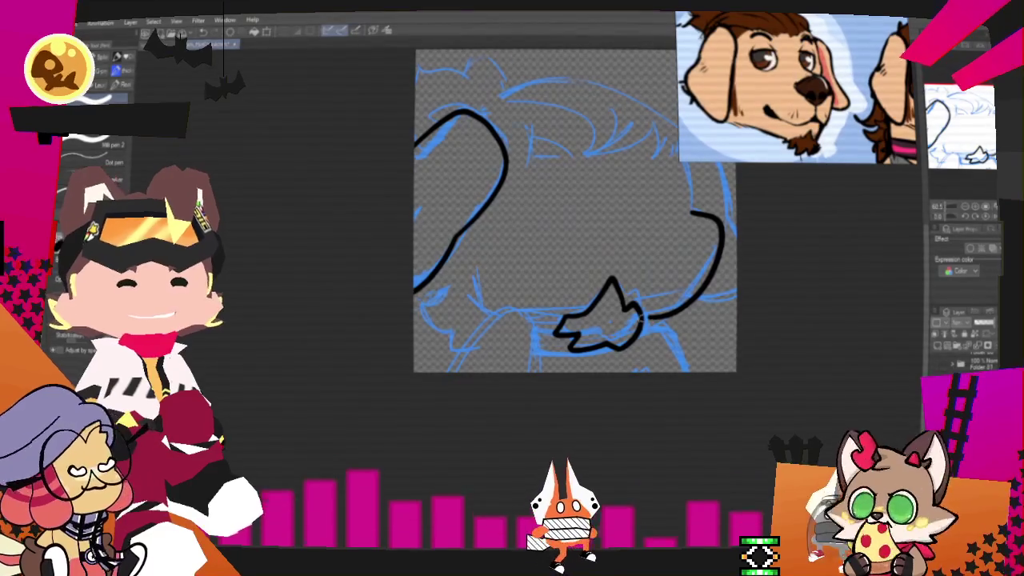
pyautogui.moveTo(722, 240); pyautogui.dragTo(640, 316)
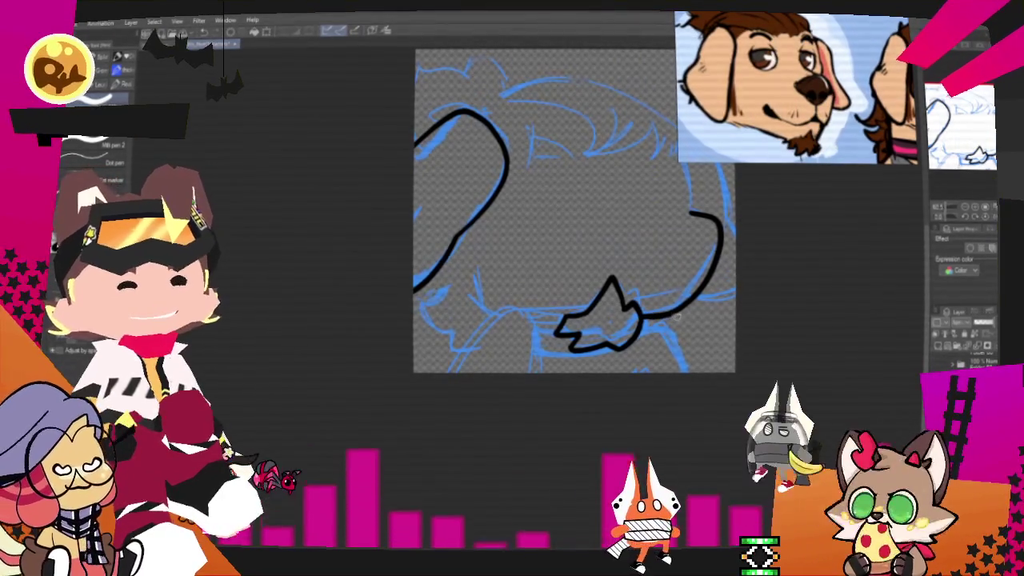
pyautogui.moveTo(443, 372); pyautogui.dragTo(542, 372)
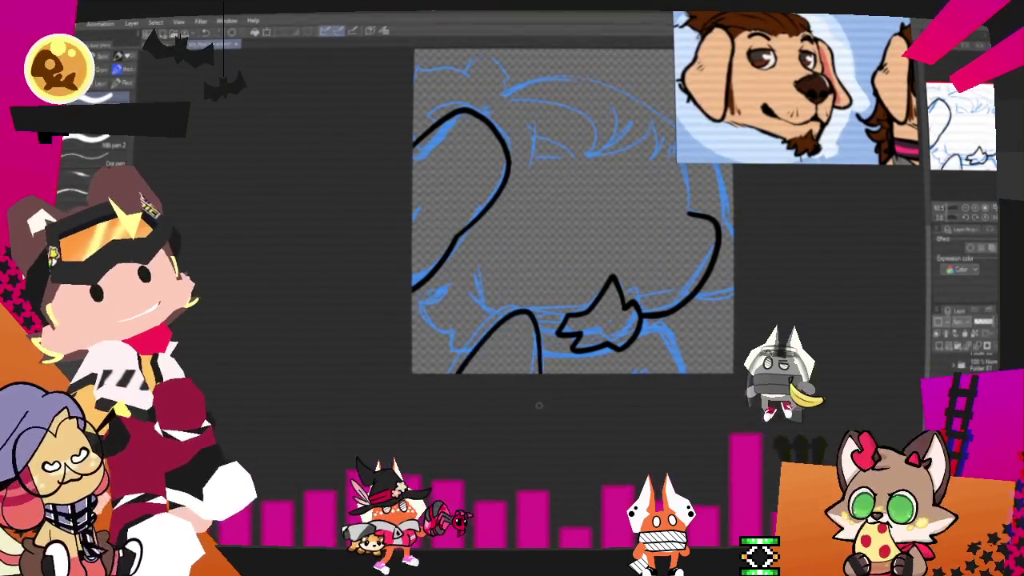
pyautogui.moveTo(529, 317); pyautogui.dragTo(564, 321)
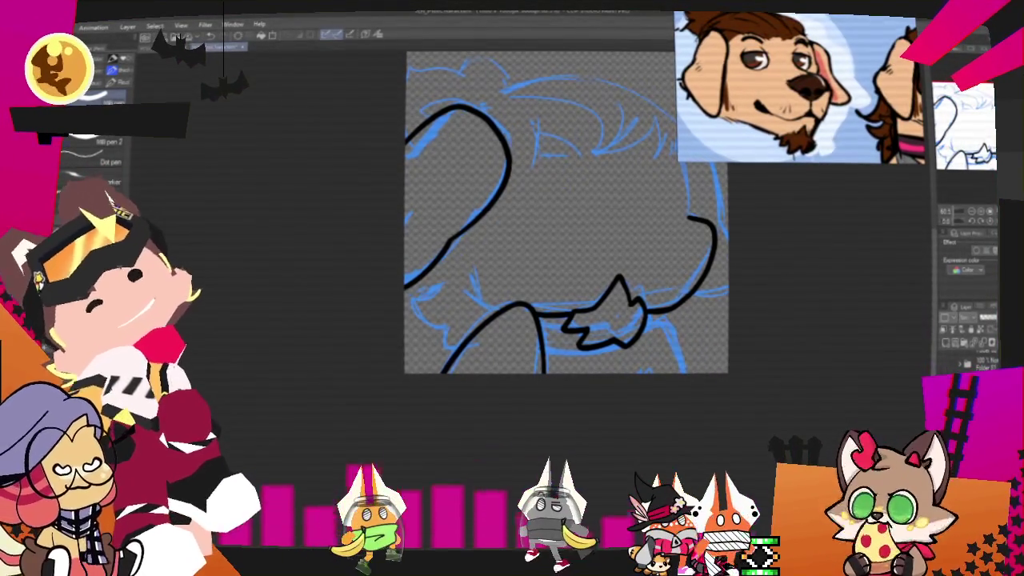
# Step: Ink the lower-right curve, lower edge and short bottom-left lines
pyautogui.moveTo(649, 318); pyautogui.dragTo(683, 369)
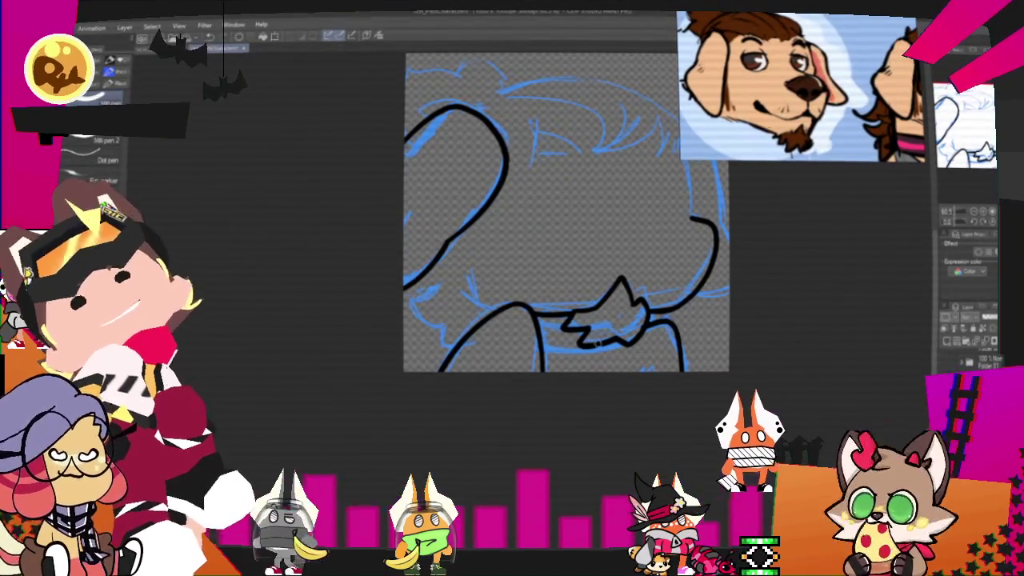
pyautogui.moveTo(604, 343); pyautogui.dragTo(548, 345)
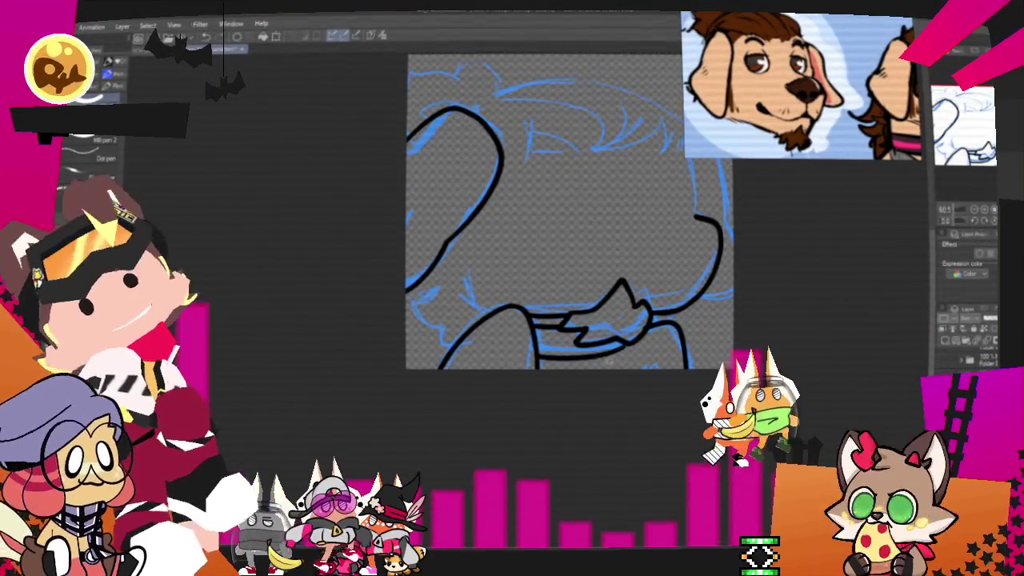
pyautogui.moveTo(568, 212)
pyautogui.mouseDown()
pyautogui.moveTo(544, 271)
pyautogui.moveTo(574, 276)
pyautogui.mouseUp()
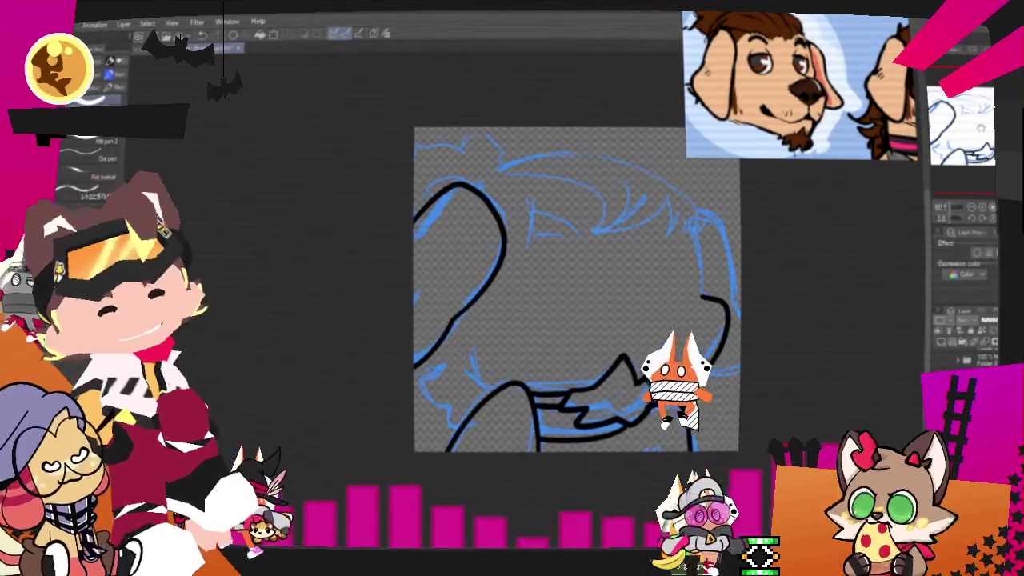
pyautogui.moveTo(574, 275); pyautogui.dragTo(564, 309)
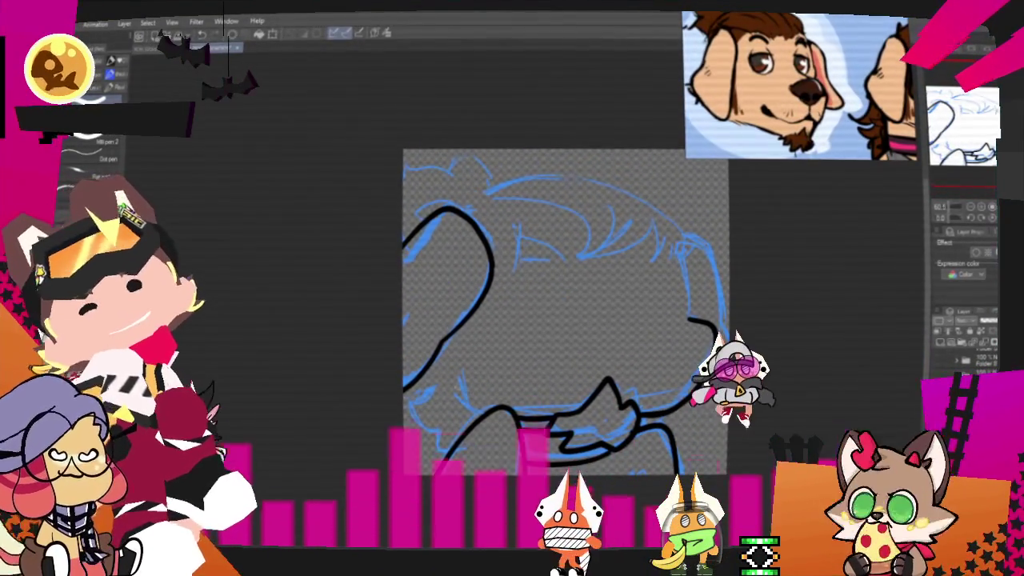
pyautogui.moveTo(441, 337); pyautogui.dragTo(436, 394)
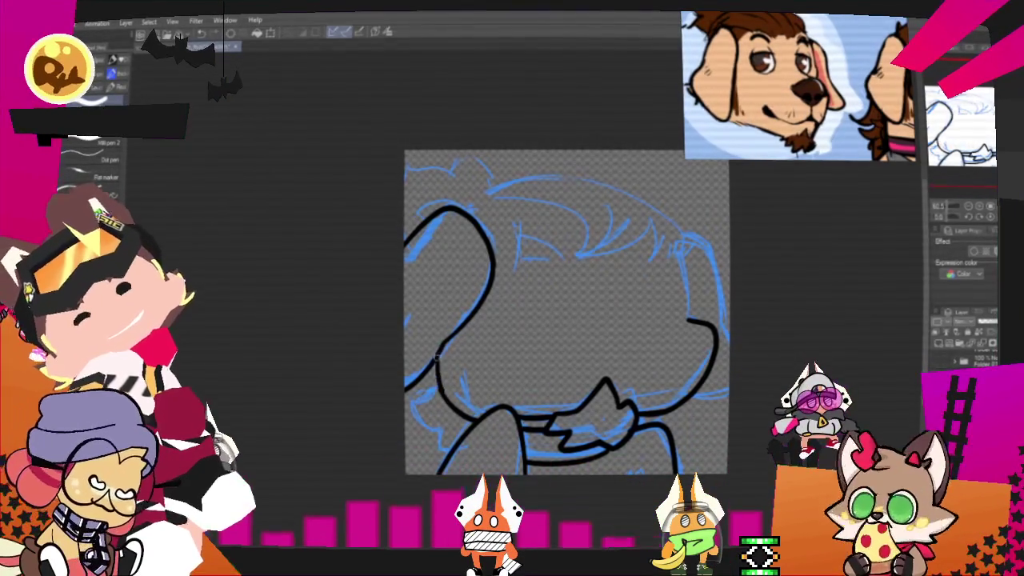
pyautogui.moveTo(410, 400); pyautogui.dragTo(436, 423)
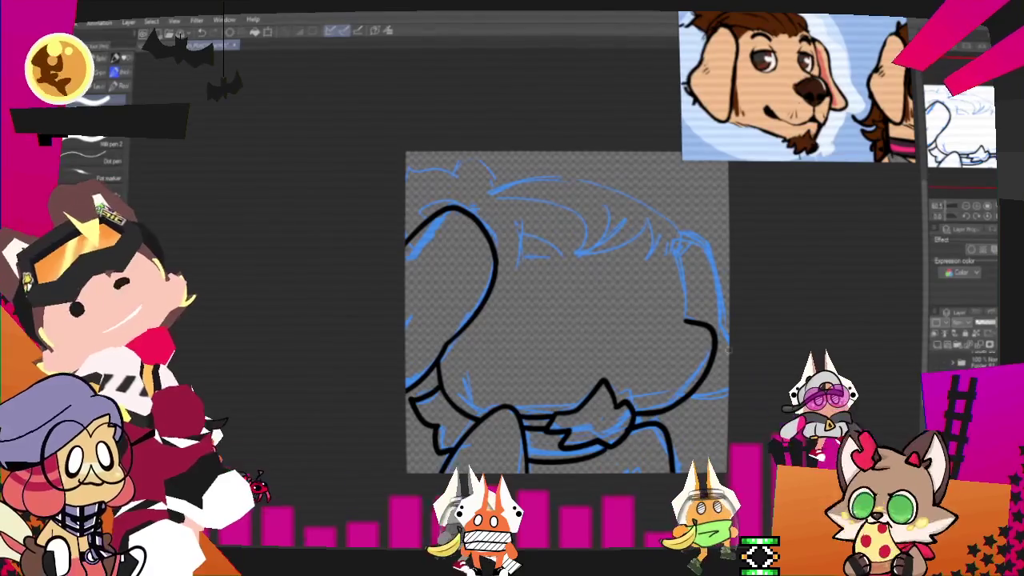
pyautogui.moveTo(560, 312); pyautogui.dragTo(546, 328)
pyautogui.scroll(-2, 811, 235)
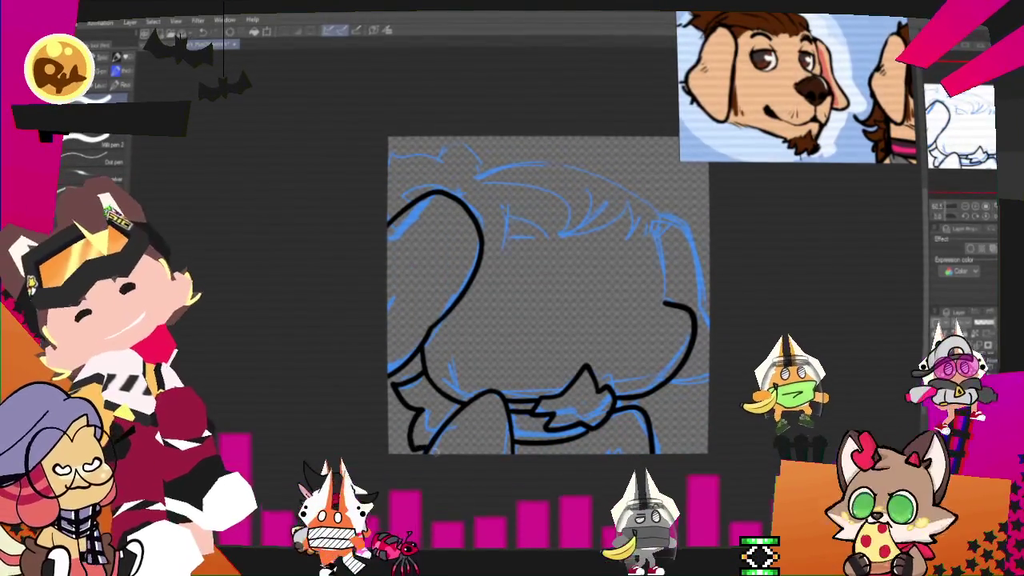
pyautogui.moveTo(404, 388); pyautogui.dragTo(412, 444)
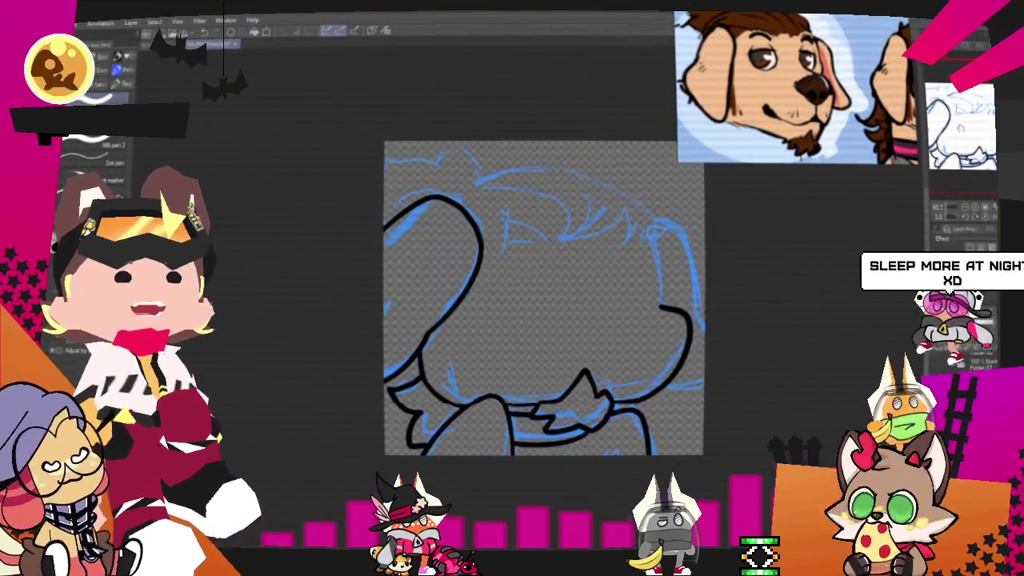
pyautogui.scroll(2, 535, 312)
pyautogui.moveTo(526, 329)
pyautogui.mouseDown()
pyautogui.moveTo(539, 347)
pyautogui.moveTo(536, 327)
pyautogui.mouseUp()
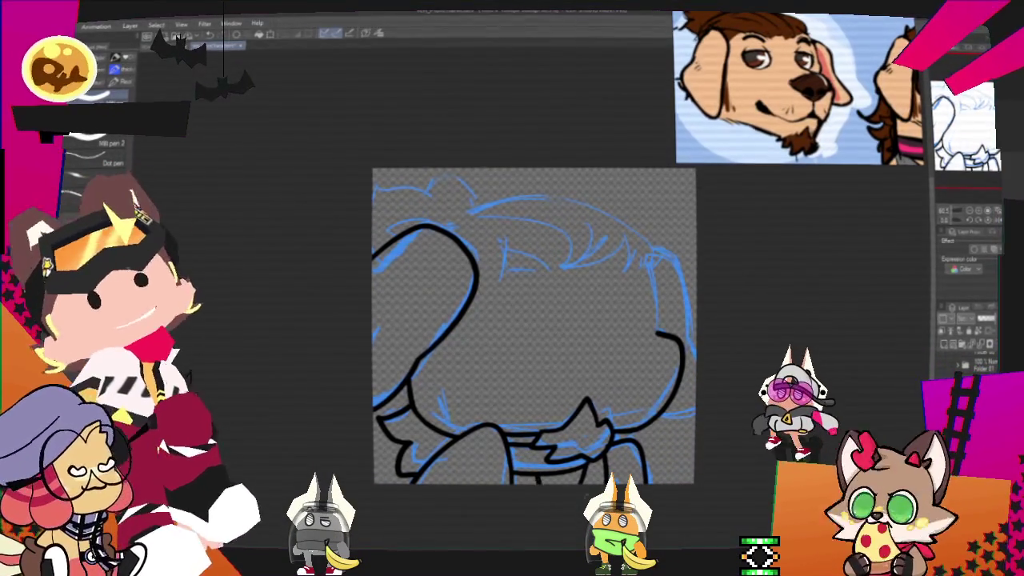
# Step: Ink the head's right side, upper-left edge and top arc, erasing excess
pyautogui.moveTo(572, 505); pyautogui.dragTo(523, 545)
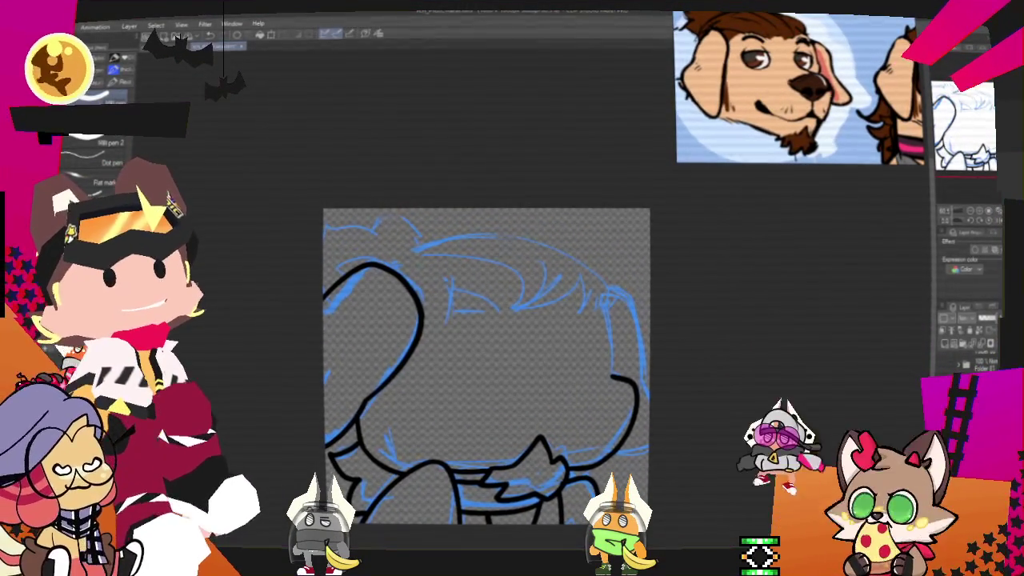
pyautogui.moveTo(595, 288); pyautogui.dragTo(616, 374)
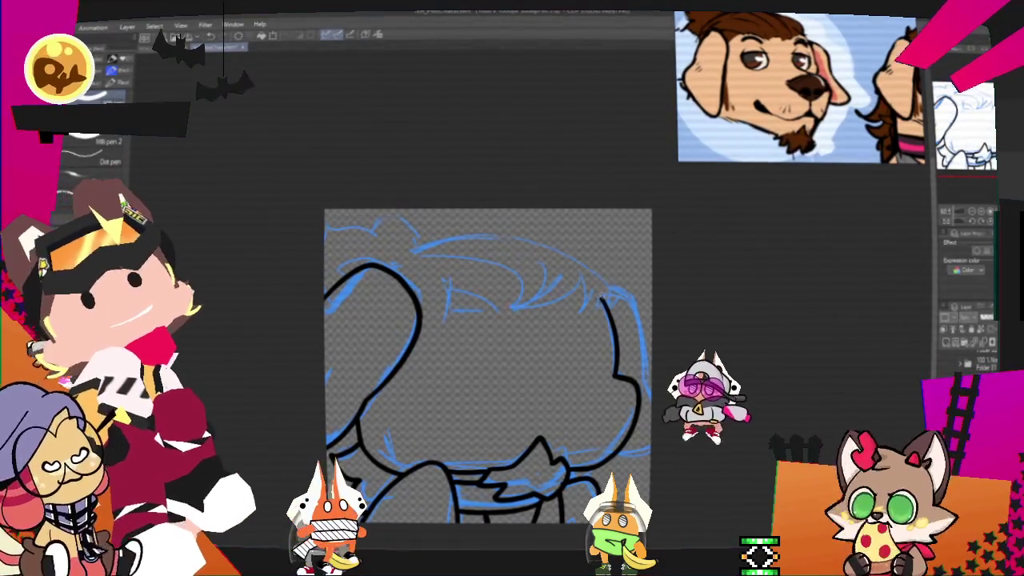
pyautogui.moveTo(392, 264)
pyautogui.mouseDown()
pyautogui.moveTo(604, 292)
pyautogui.moveTo(400, 252)
pyautogui.moveTo(371, 231)
pyautogui.mouseUp()
pyautogui.hotkey('ctrl', 'z')
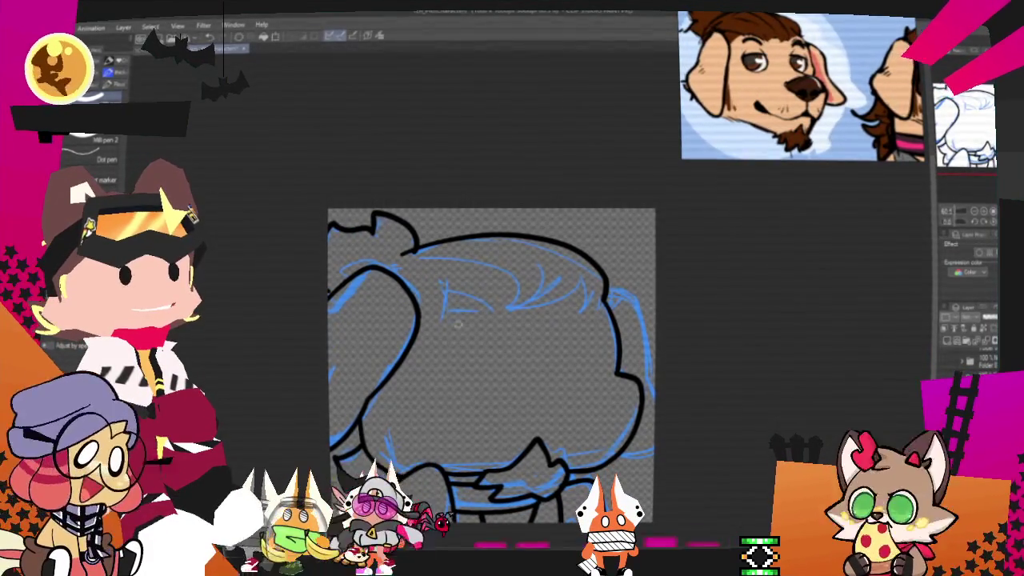
pyautogui.moveTo(373, 214); pyautogui.dragTo(336, 287)
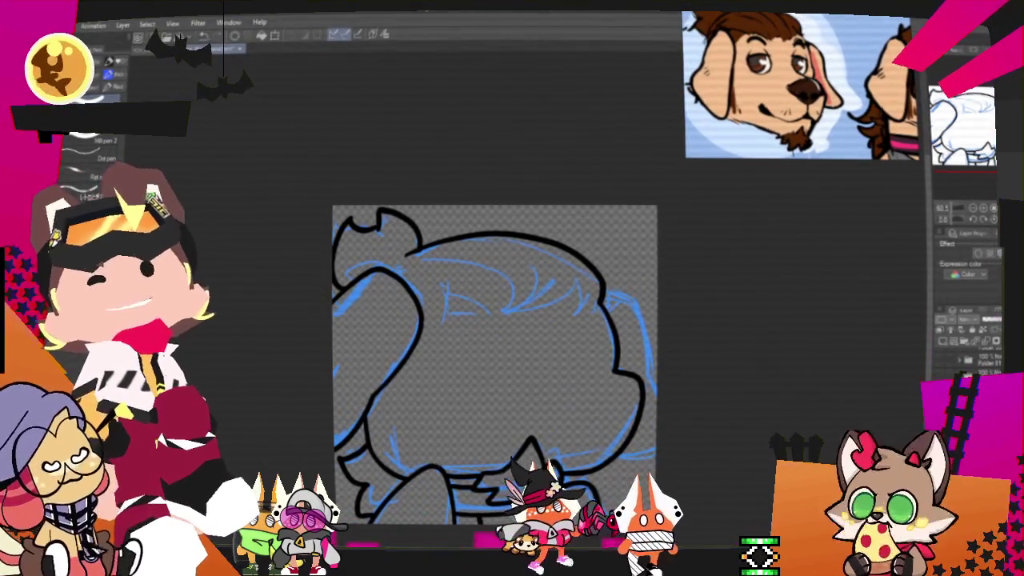
pyautogui.moveTo(496, 360); pyautogui.dragTo(545, 379)
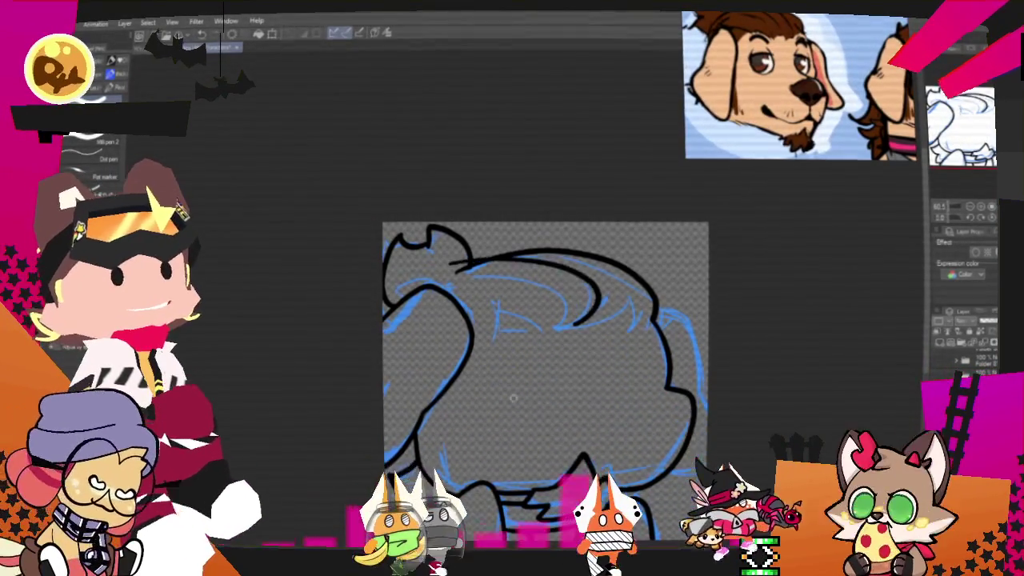
pyautogui.moveTo(556, 256); pyautogui.dragTo(590, 315)
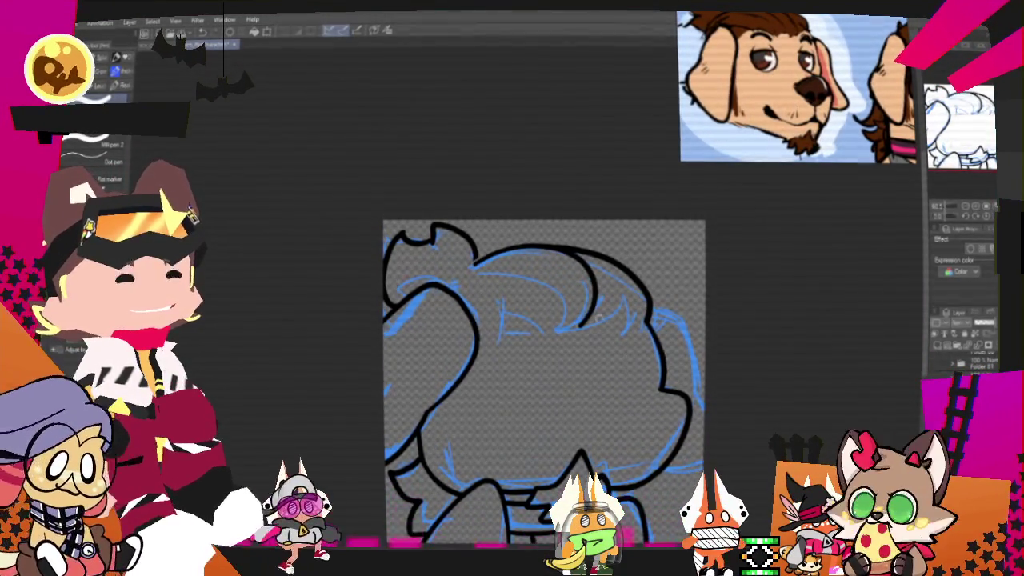
pyautogui.hotkey('ctrl', 'z')
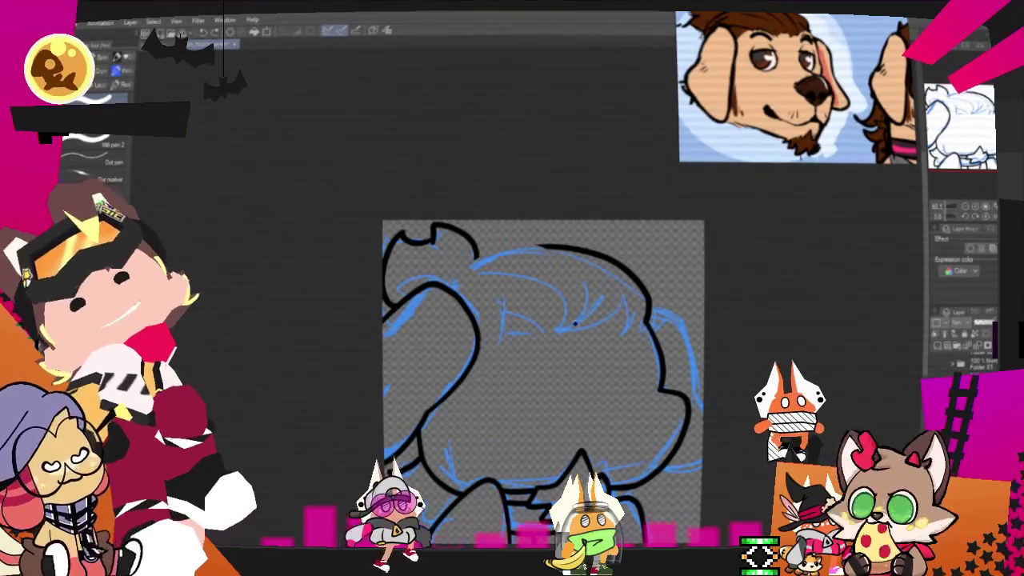
pyautogui.moveTo(636, 300)
pyautogui.mouseDown()
pyautogui.moveTo(607, 328)
pyautogui.moveTo(455, 278)
pyautogui.mouseUp()
pyautogui.hotkey('ctrl', 'z')
pyautogui.hotkey('ctrl', 'z')
pyautogui.moveTo(647, 316); pyautogui.dragTo(387, 300)
pyautogui.moveTo(607, 257); pyautogui.dragTo(534, 248)
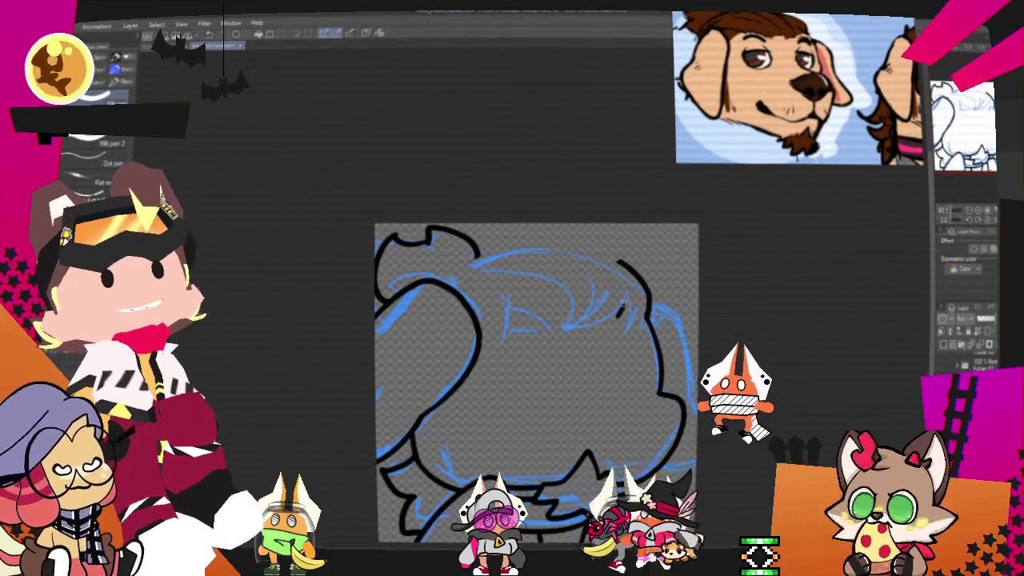
# Step: Ink the first curved hair strokes across the top of the head
pyautogui.moveTo(438, 256); pyautogui.dragTo(601, 319)
pyautogui.moveTo(588, 254); pyautogui.dragTo(631, 318)
pyautogui.hotkey('ctrl', 'z')
pyautogui.moveTo(439, 264); pyautogui.dragTo(566, 324)
pyautogui.moveTo(632, 318); pyautogui.dragTo(581, 258)
pyautogui.moveTo(447, 262); pyautogui.dragTo(589, 266)
pyautogui.moveTo(526, 259); pyautogui.dragTo(583, 270)
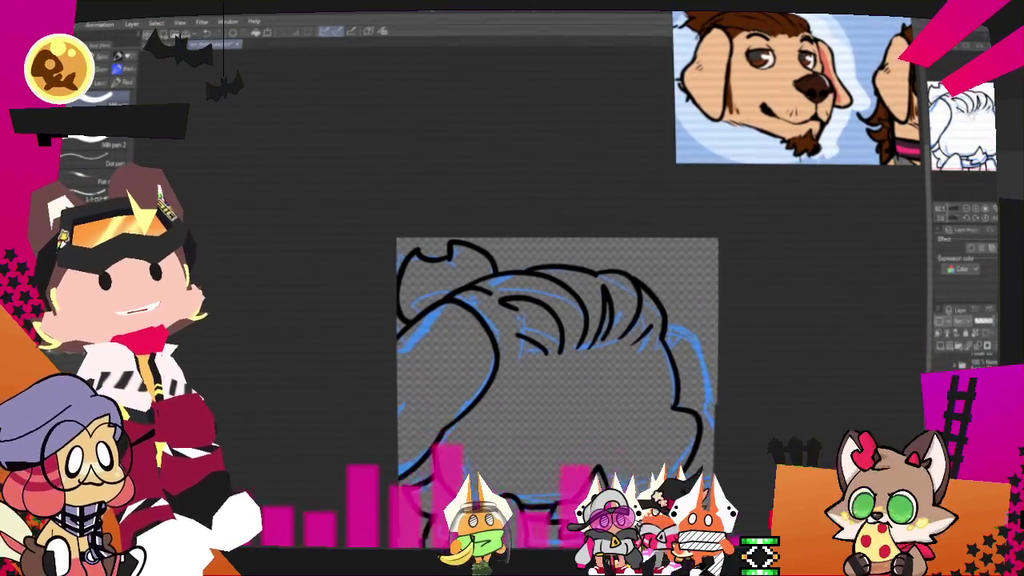
# Step: Pan around the canvas to review the inked hair strokes
pyautogui.moveTo(538, 360); pyautogui.dragTo(588, 323)
pyautogui.moveTo(795, 247)
pyautogui.mouseDown()
pyautogui.moveTo(767, 240)
pyautogui.moveTo(712, 252)
pyautogui.mouseUp()
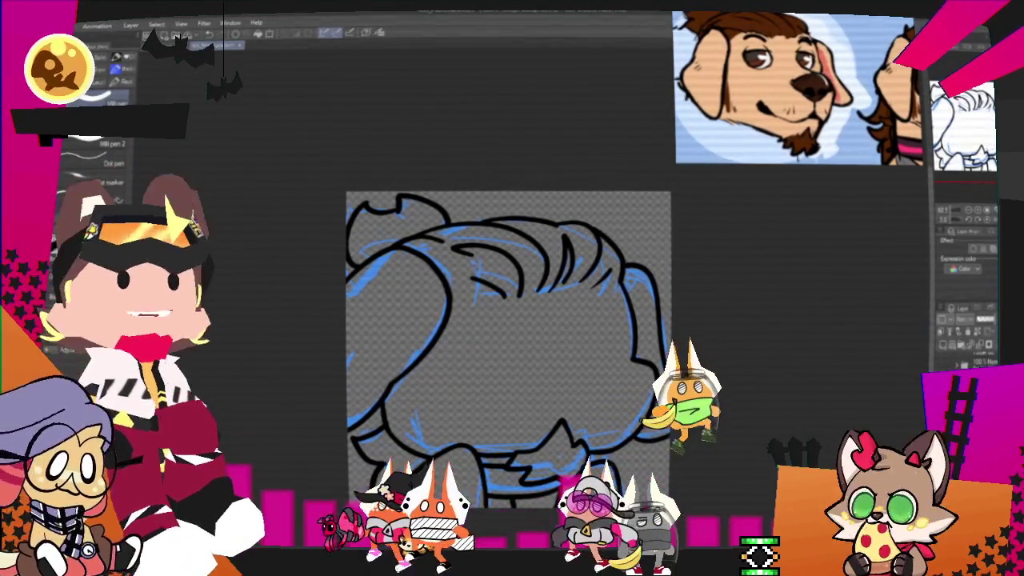
pyautogui.moveTo(685, 415); pyautogui.dragTo(717, 431)
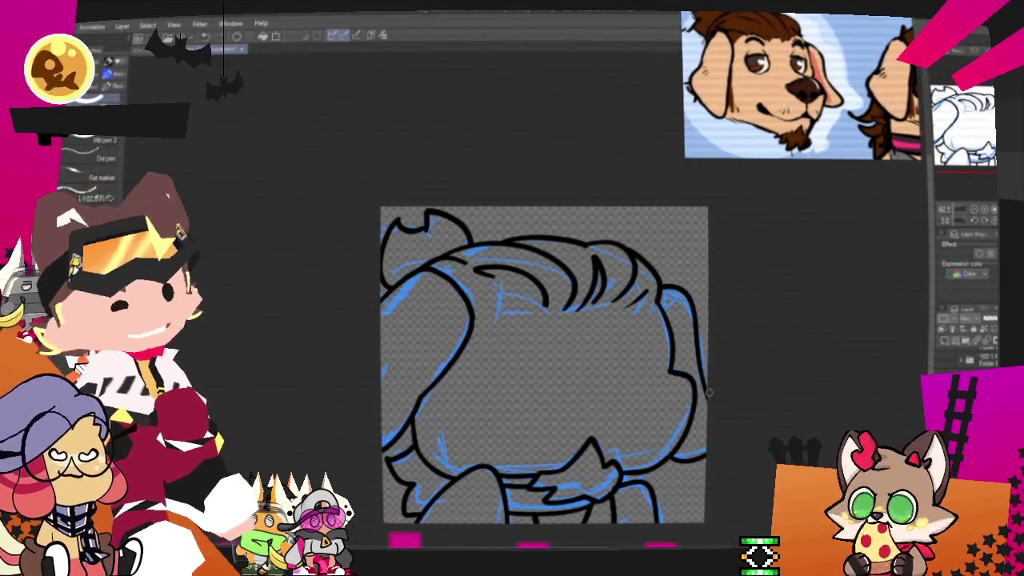
pyautogui.scroll(-3, 713, 400)
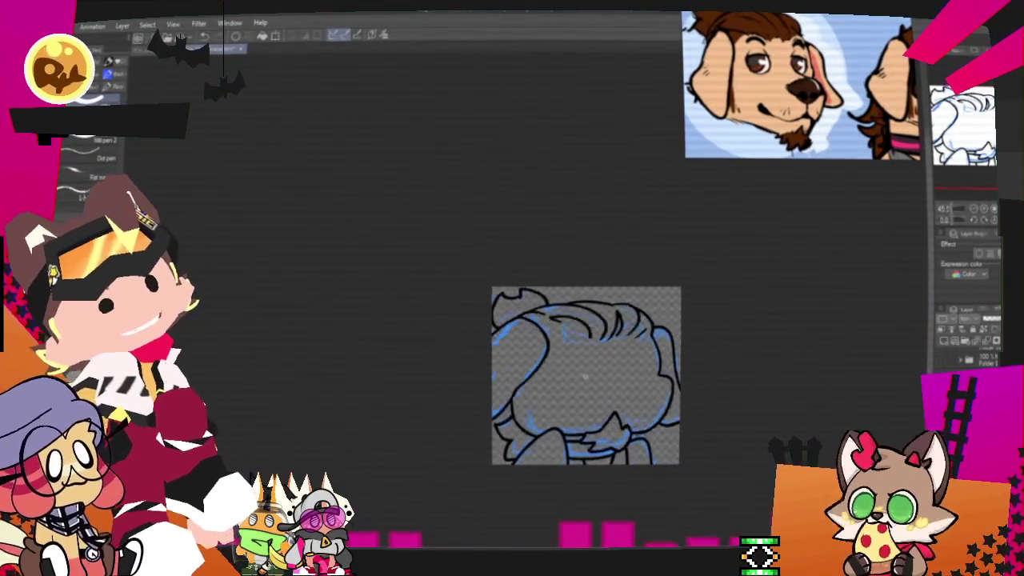
pyautogui.scroll(2, 632, 427)
pyautogui.scroll(2, 631, 428)
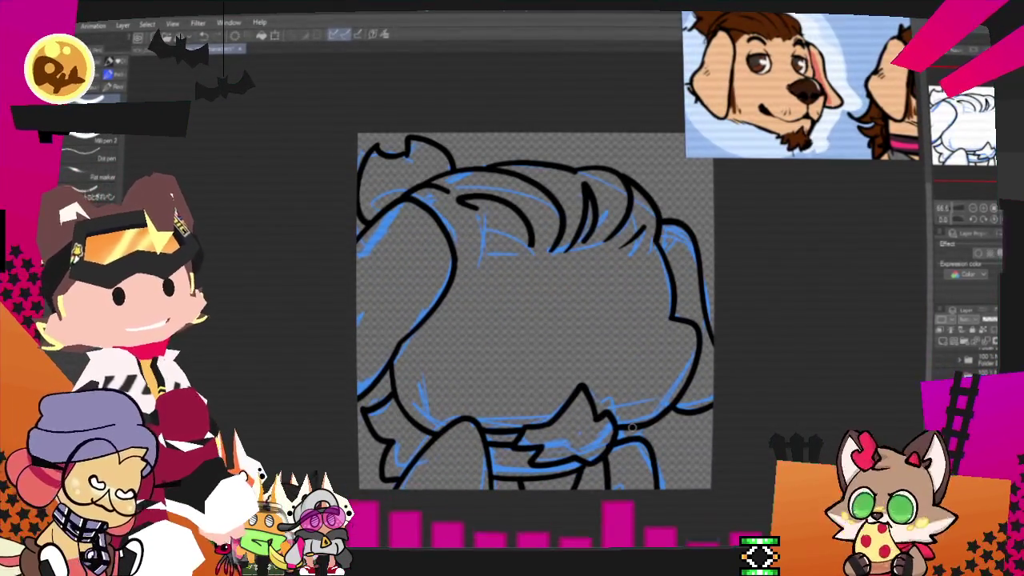
pyautogui.scroll(-2, 536, 381)
pyautogui.scroll(2, 536, 381)
pyautogui.scroll(1, 536, 381)
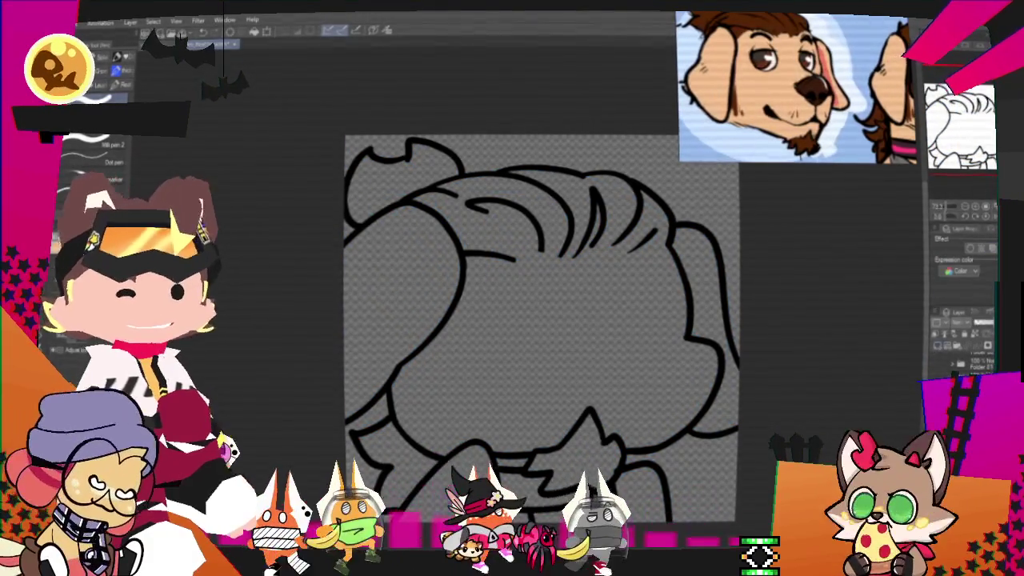
pyautogui.press('g')
# Step: Fill the face peach and the top tuft and lower-left region brown
pyautogui.click(583, 351)
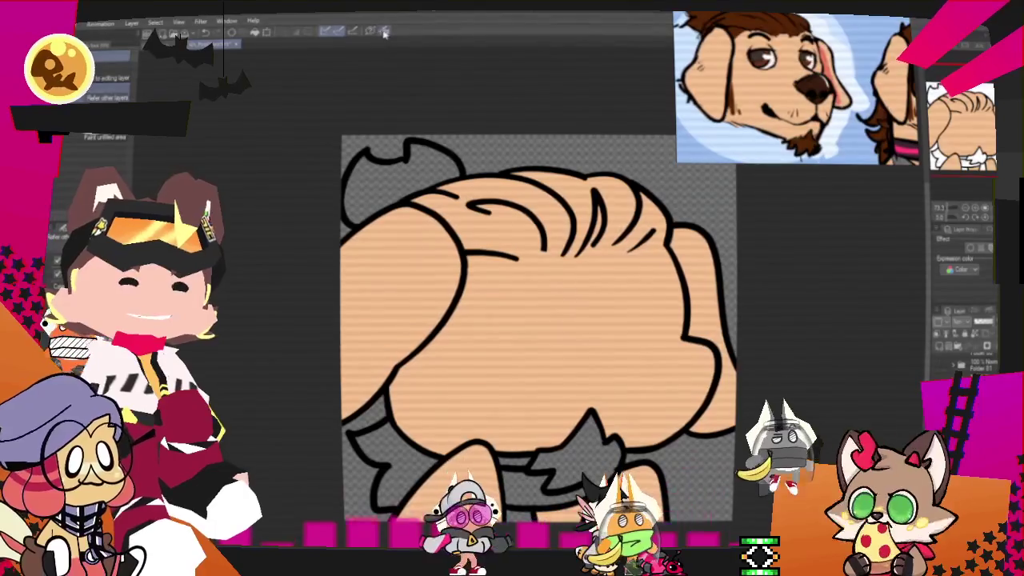
pyautogui.scroll(1, 425, 170)
pyautogui.click(424, 170)
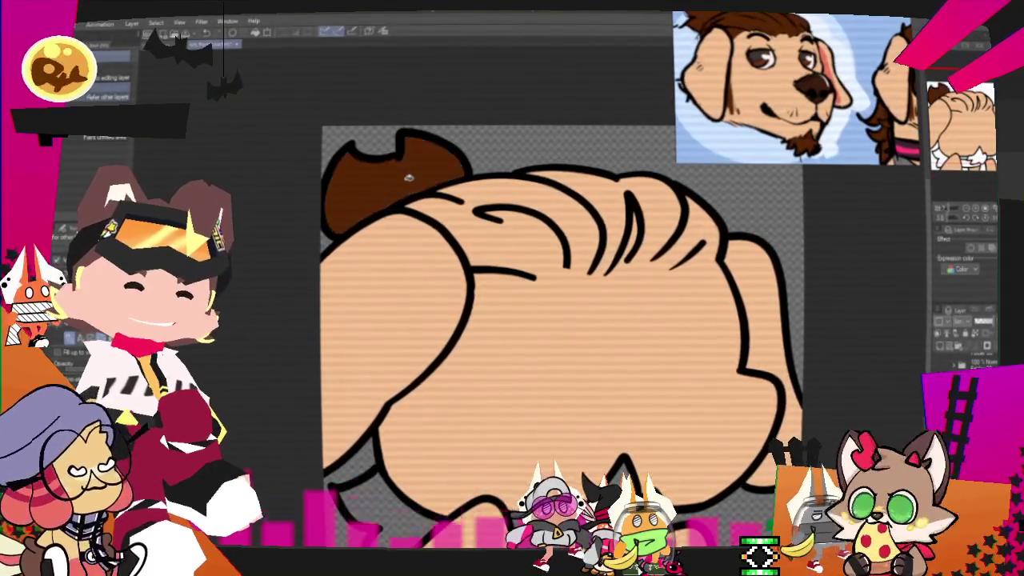
pyautogui.scroll(-2, 492, 403)
pyautogui.click(409, 419)
pyautogui.scroll(-1, 550, 428)
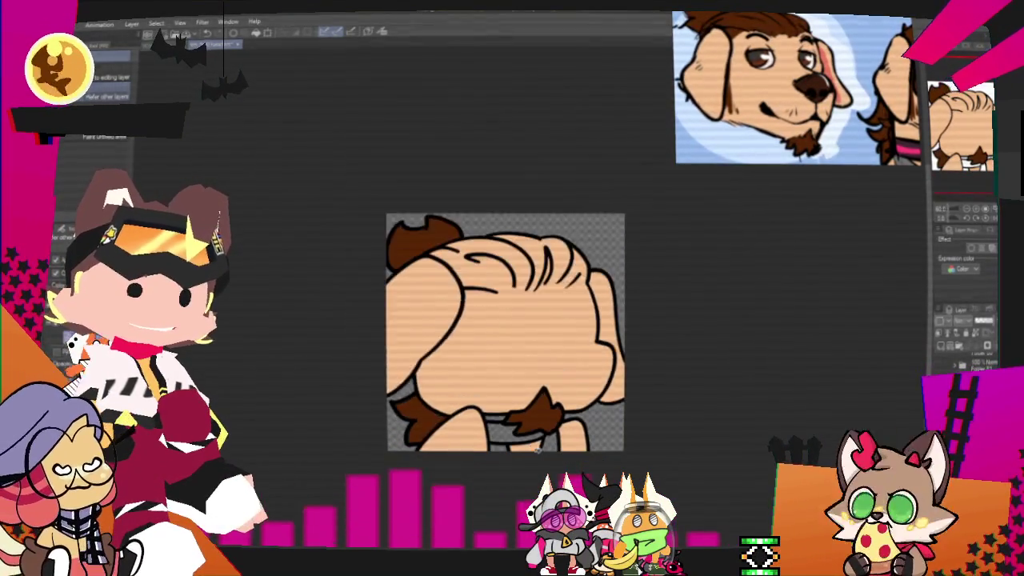
pyautogui.scroll(1, 550, 429)
pyautogui.scroll(1, 546, 144)
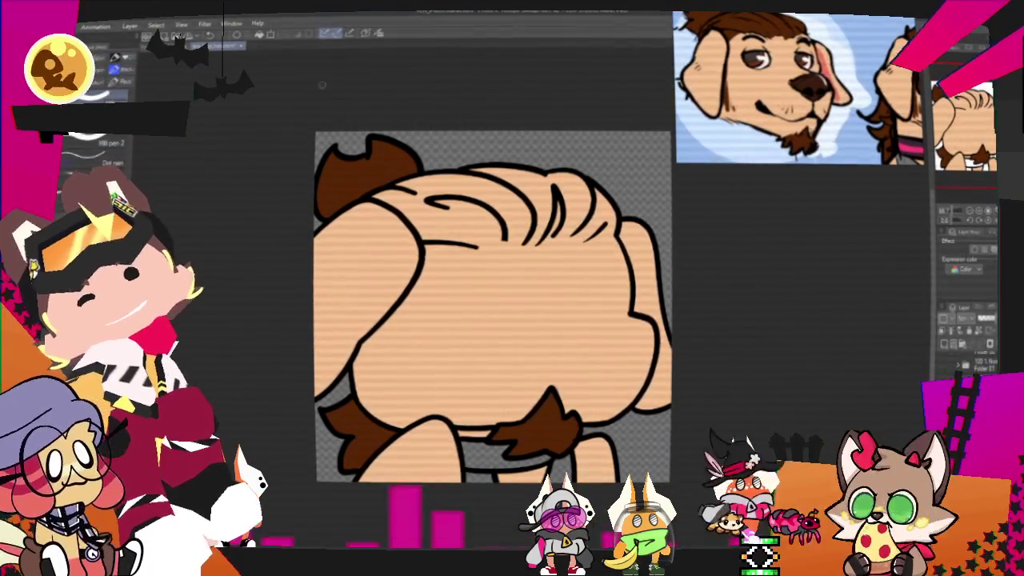
# Step: Draw a brown hairline across the upper head and fill the hair above it
pyautogui.press('p')
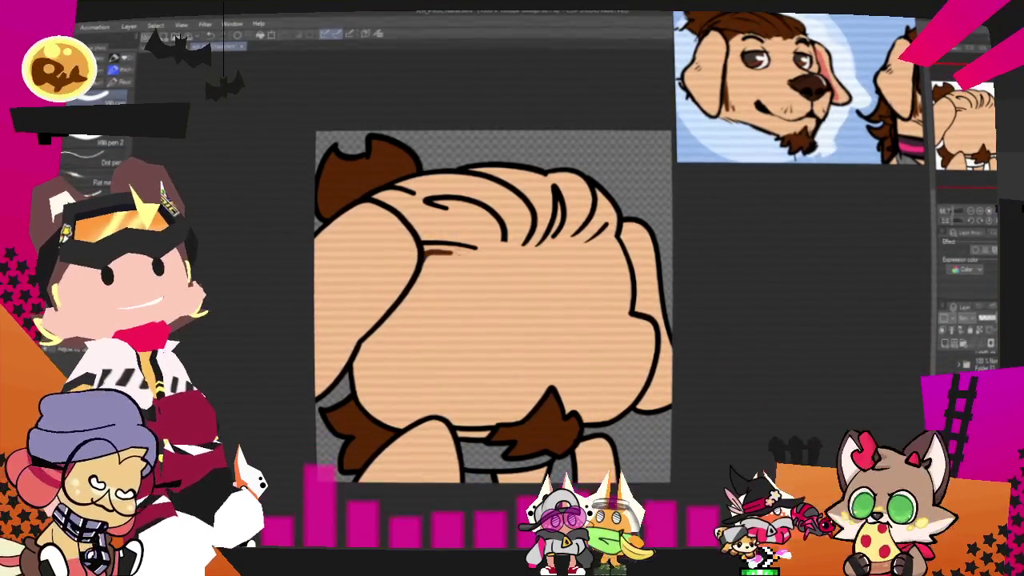
pyautogui.moveTo(423, 253)
pyautogui.mouseDown()
pyautogui.moveTo(512, 242)
pyautogui.moveTo(562, 251)
pyautogui.mouseUp()
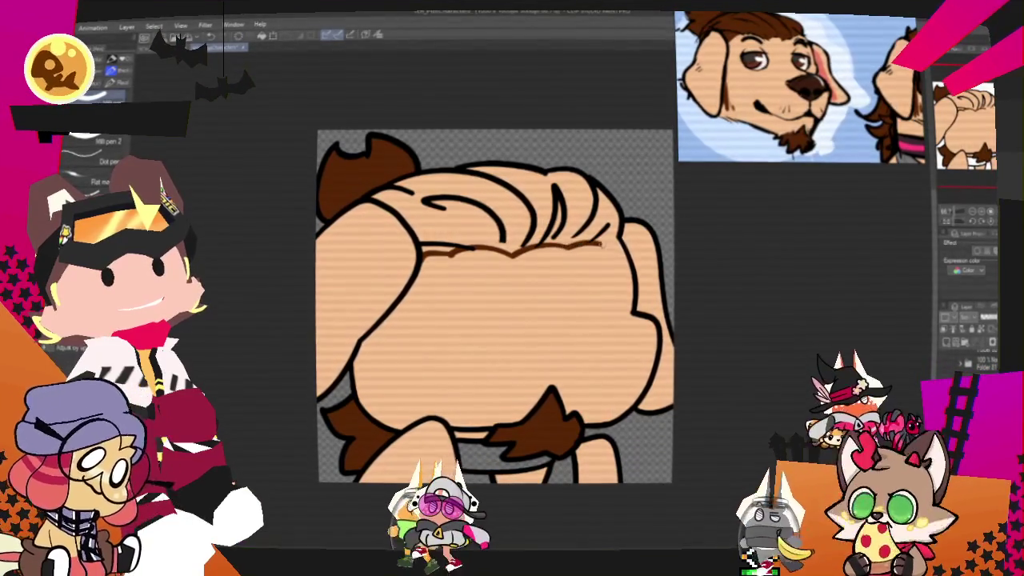
pyautogui.moveTo(565, 249); pyautogui.dragTo(622, 238)
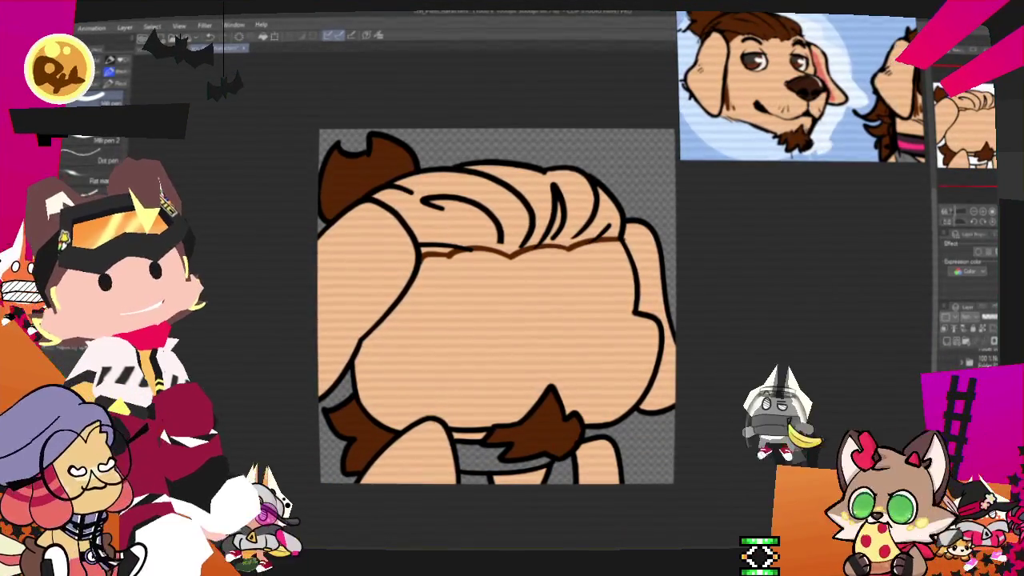
pyautogui.press('g')
pyautogui.click(560, 206)
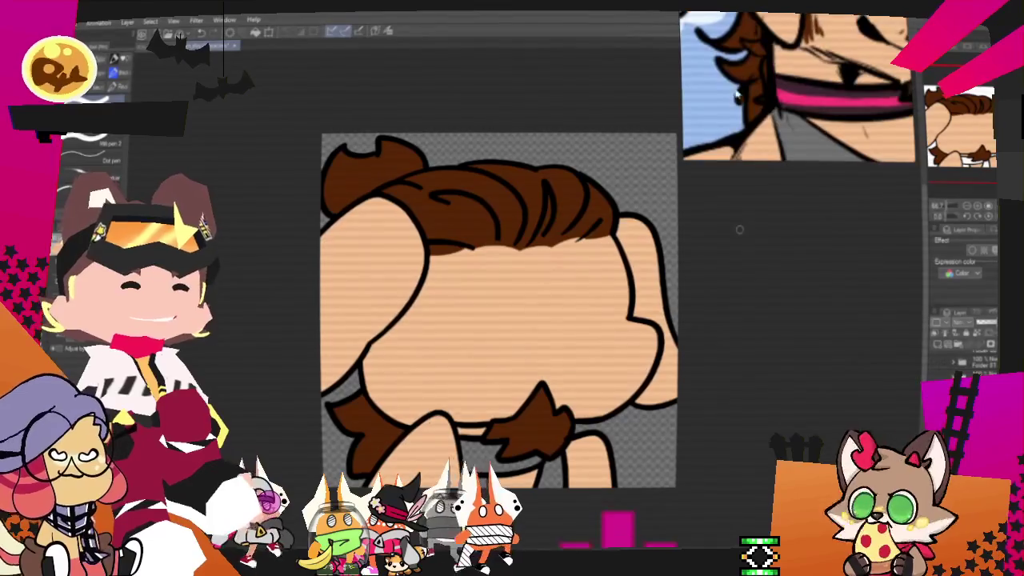
# Step: Fill the collar under the chin with pink picked from the reference
pyautogui.keyDown('alt'); pyautogui.click(805, 94); pyautogui.keyUp('alt')
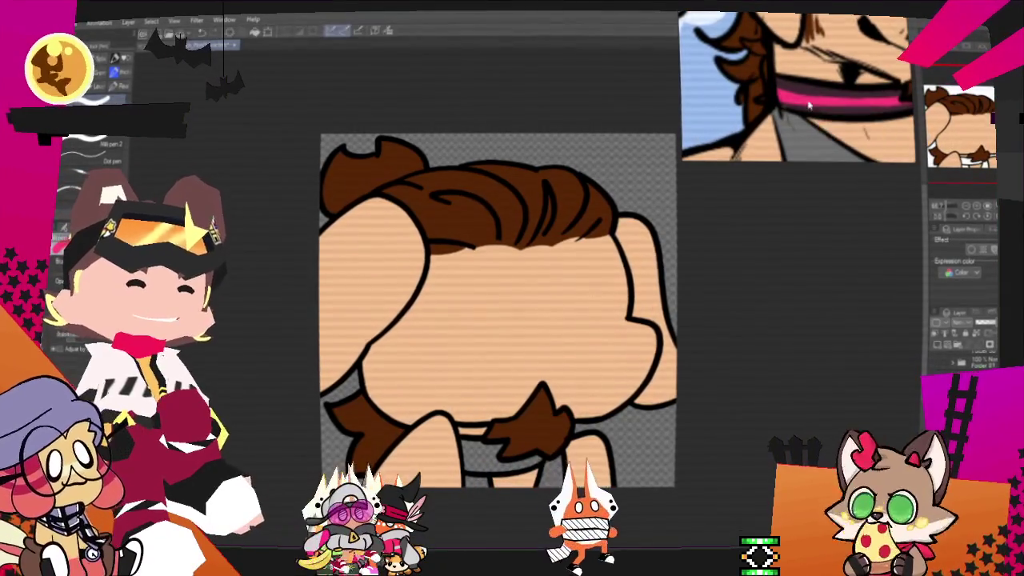
pyautogui.press('g')
pyautogui.click(512, 448)
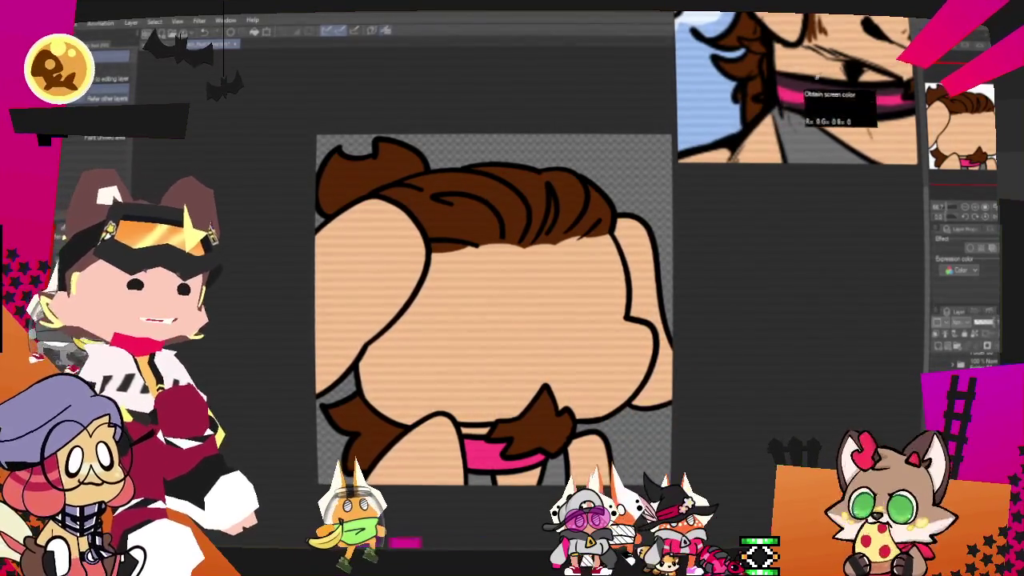
# Step: Switch back to the pen and scroll around to review the coloured head
pyautogui.scroll(1, 574, 429)
pyautogui.scroll(1, 573, 428)
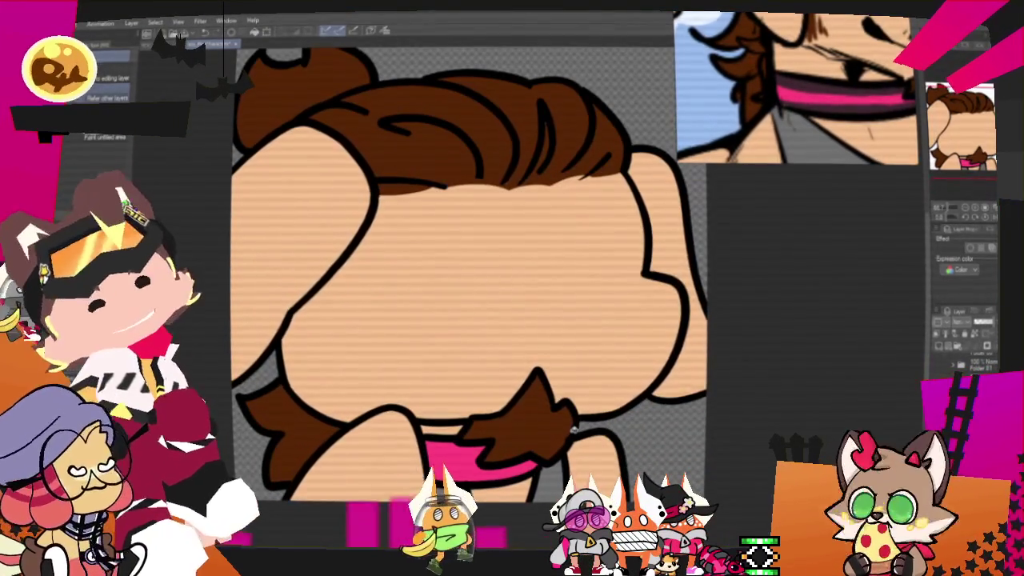
pyautogui.press('p')
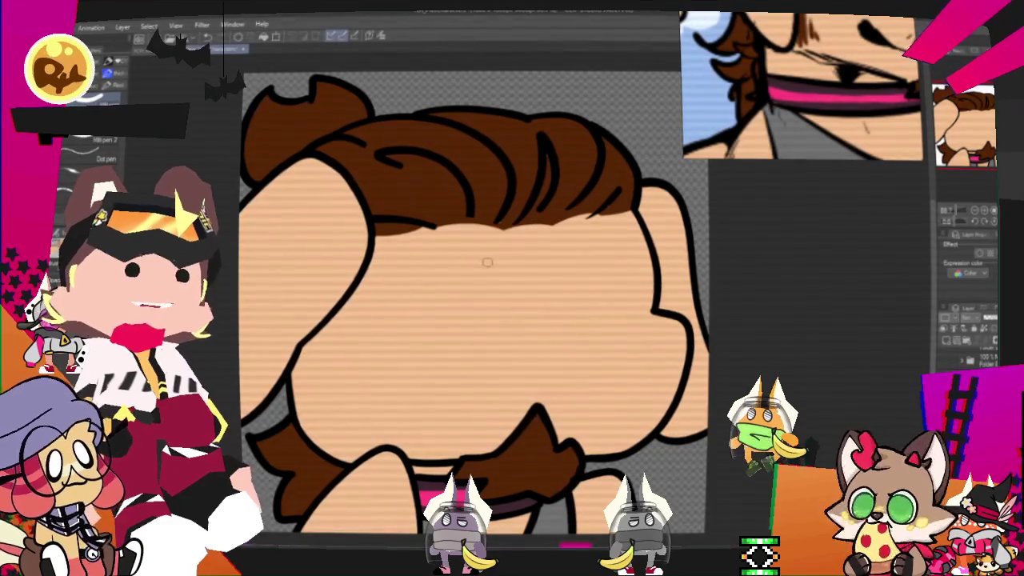
pyautogui.scroll(-3, 442, 218)
pyautogui.scroll(2, 442, 218)
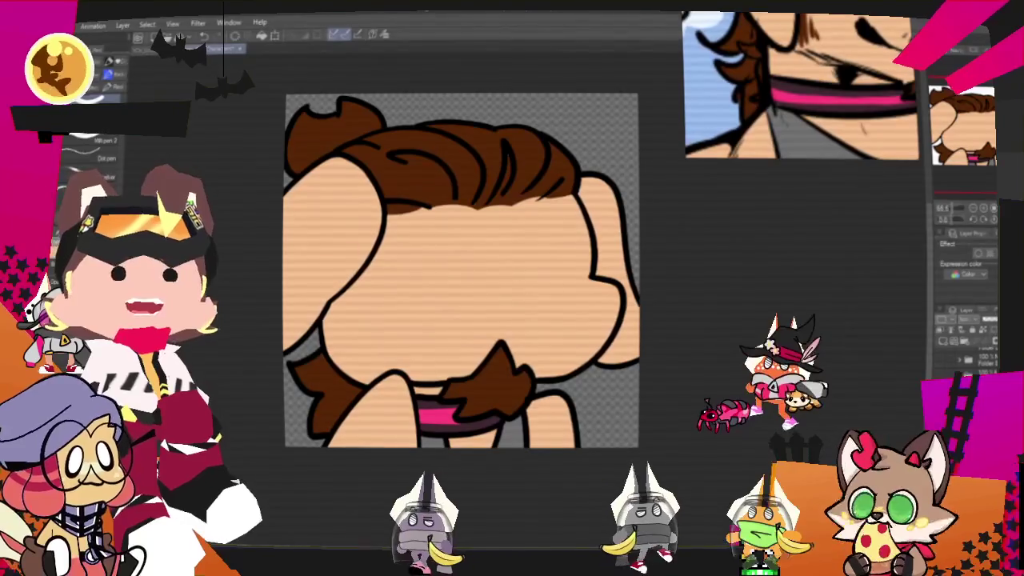
pyautogui.scroll(1, 580, 359)
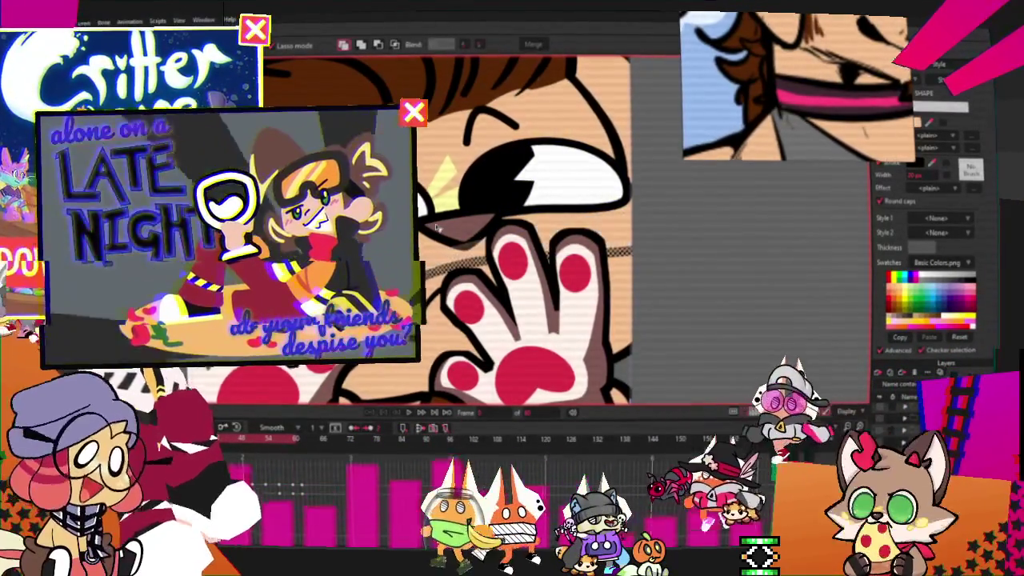
pyautogui.press('-')
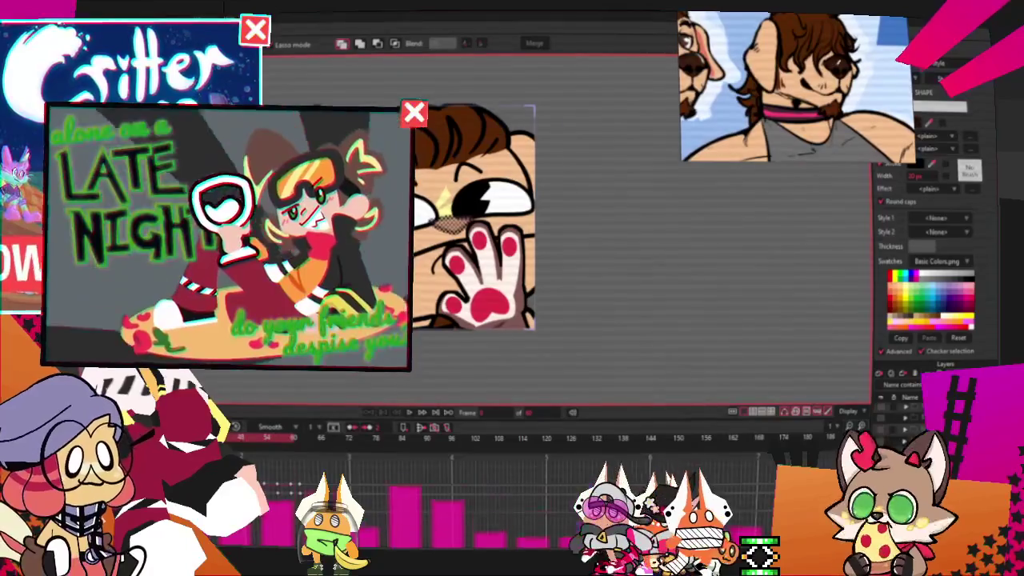
pyautogui.scroll(4, 560, 224)
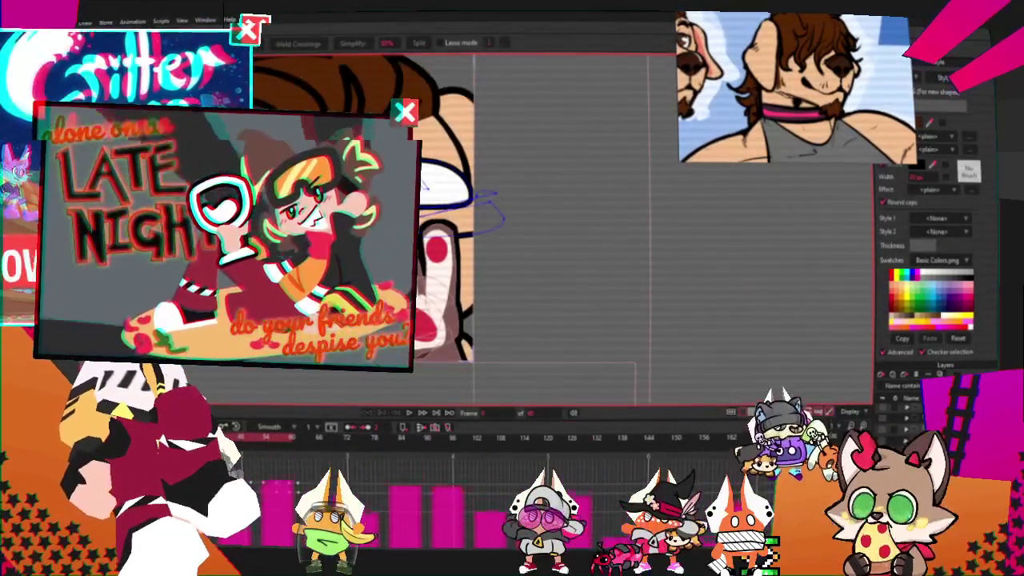
pyautogui.scroll(2, 480, 200)
pyautogui.scroll(2, 520, 240)
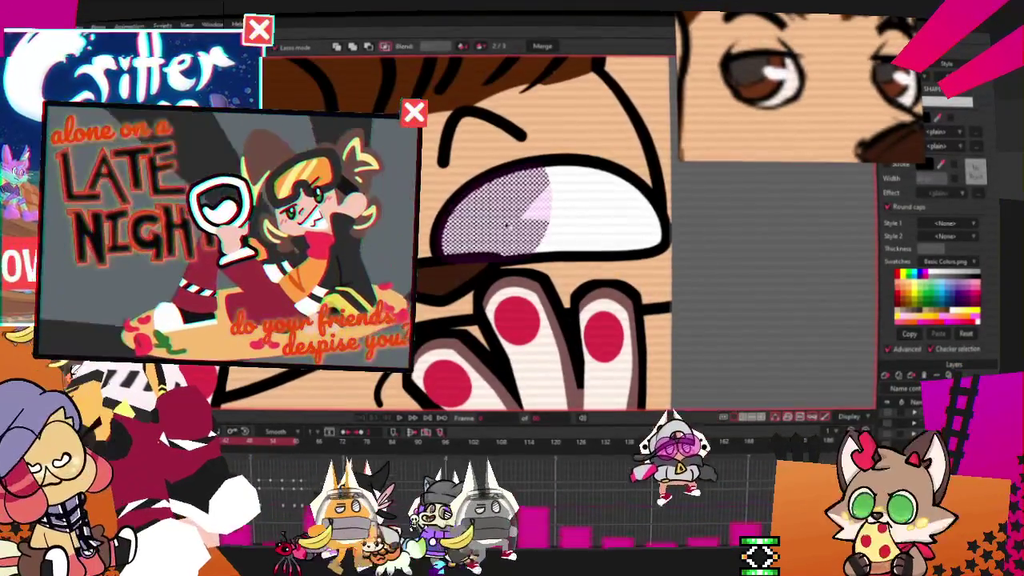
pyautogui.scroll(3, 779, 104)
pyautogui.scroll(2, 777, 88)
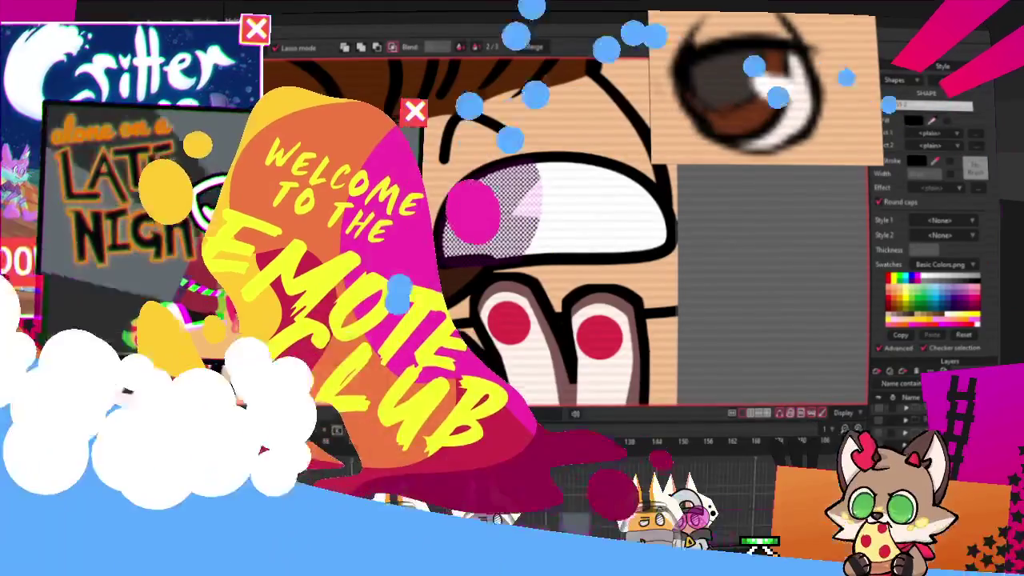
pyautogui.scroll(-2, 576, 284)
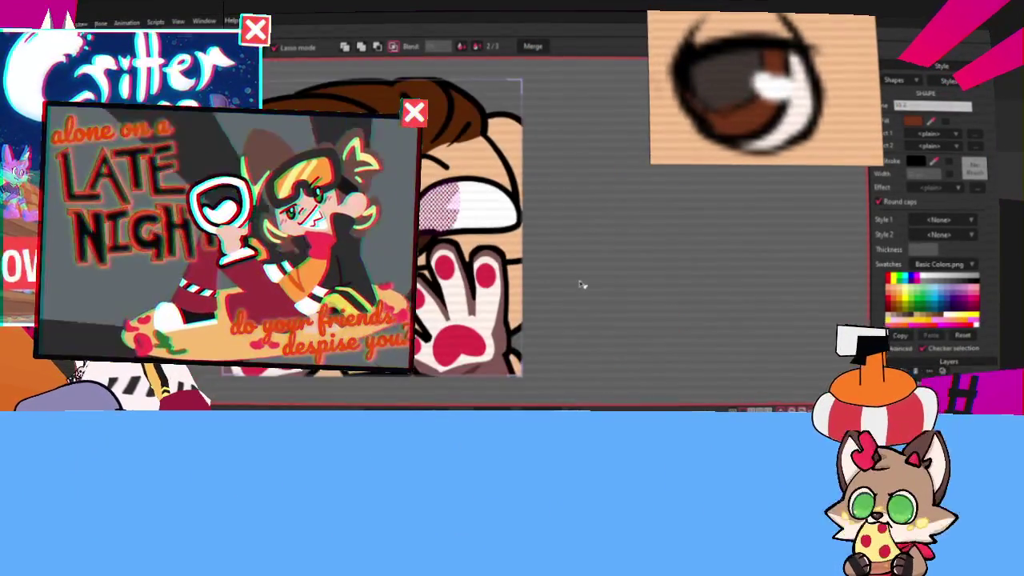
pyautogui.scroll(-2, 567, 280)
pyautogui.scroll(-2, 570, 280)
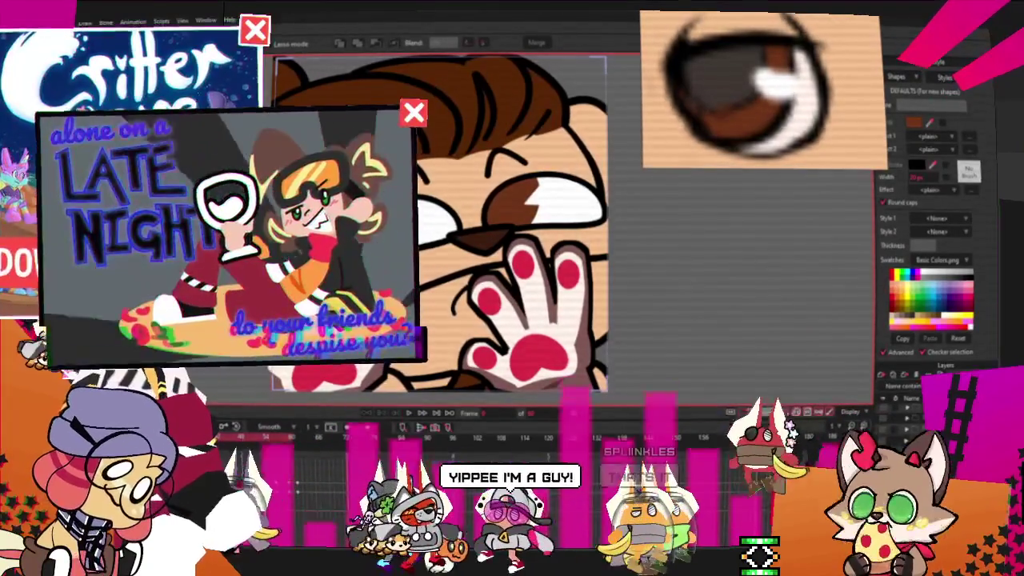
pyautogui.scroll(-2, 424, 272)
pyautogui.scroll(-2, 424, 272)
pyautogui.scroll(-2, 423, 272)
pyautogui.scroll(2, 320, 312)
pyautogui.scroll(2, 320, 312)
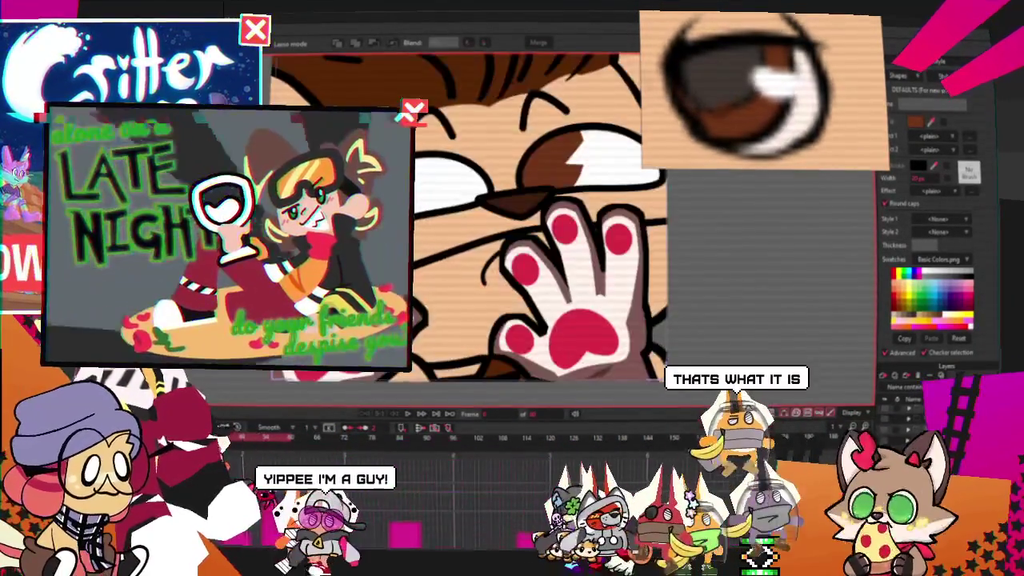
pyautogui.scroll(-2, 320, 312)
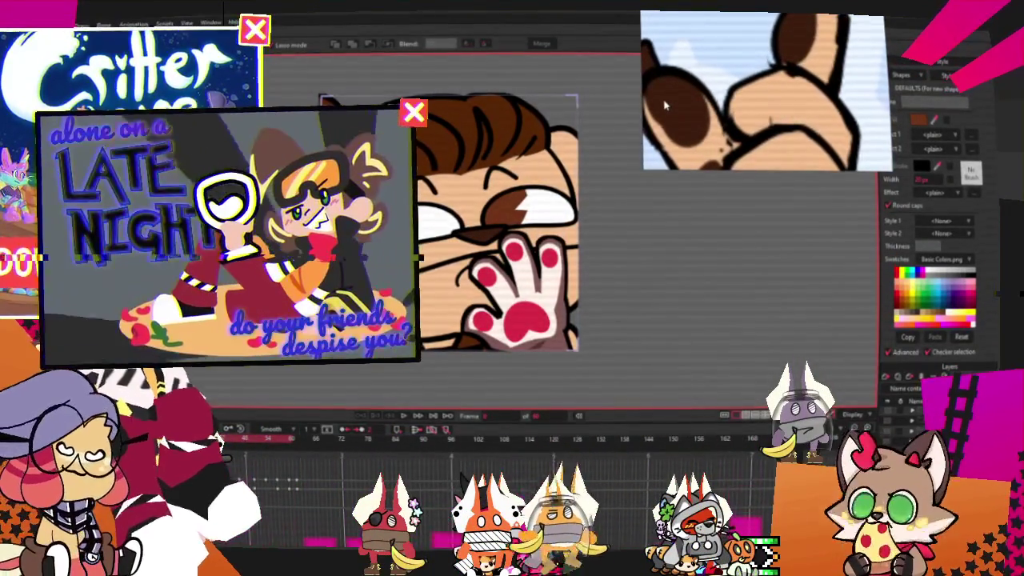
pyautogui.scroll(1, 594, 210)
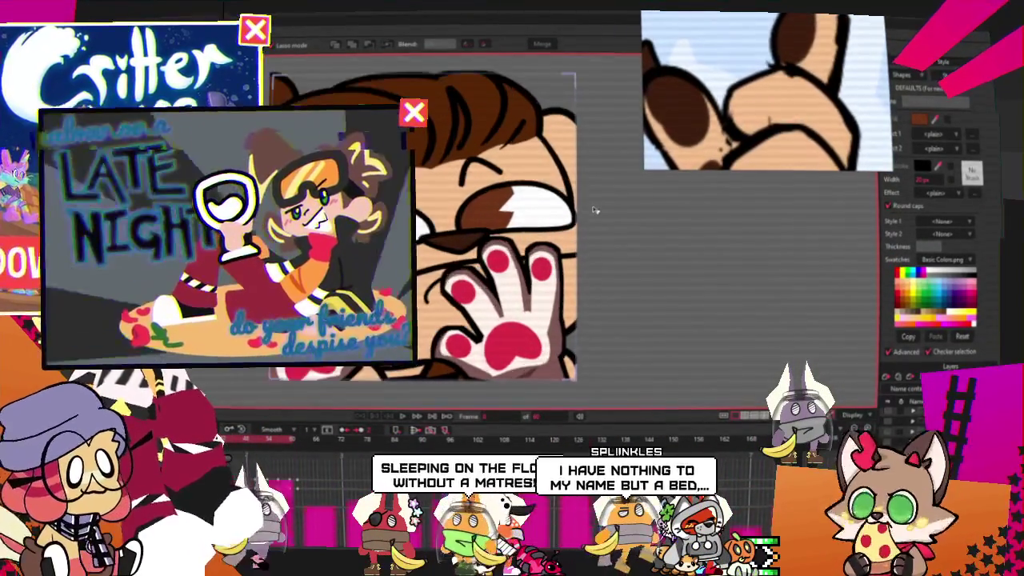
pyautogui.scroll(-1, 589, 192)
pyautogui.scroll(-1, 530, 149)
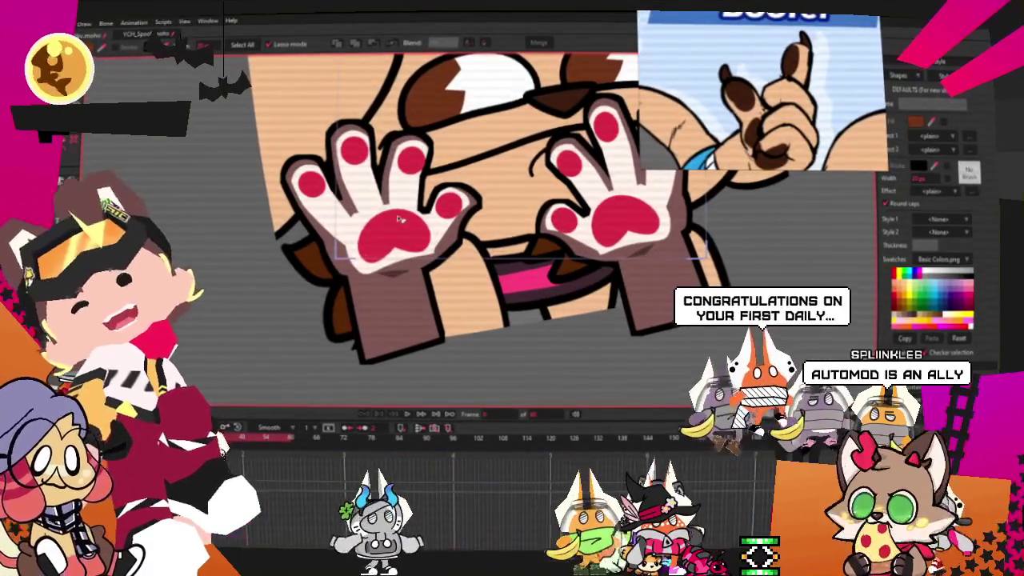
pyautogui.click(404, 230)
# Step: Select the entire hand shape in Moho, clearing the earlier finger selections
pyautogui.keyDown('shift'); pyautogui.click(273, 210); pyautogui.keyUp('shift')
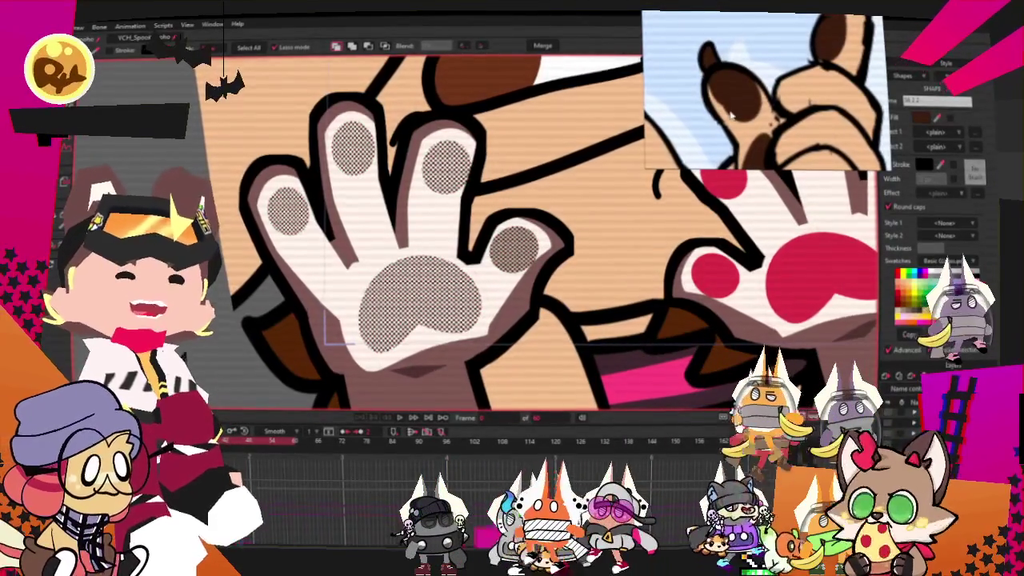
pyautogui.scroll(-2, 450, 205)
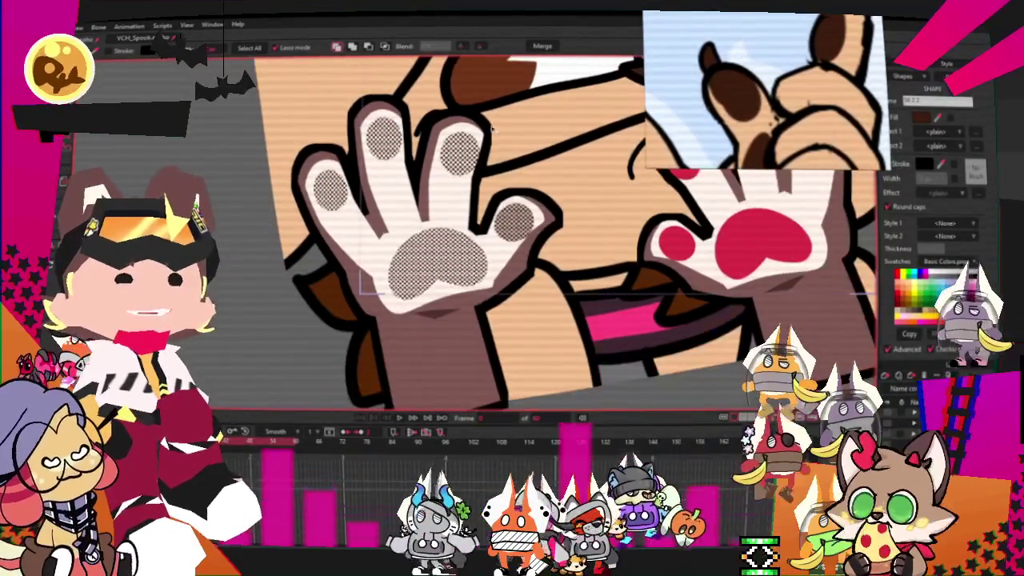
pyautogui.scroll(2, 433, 213)
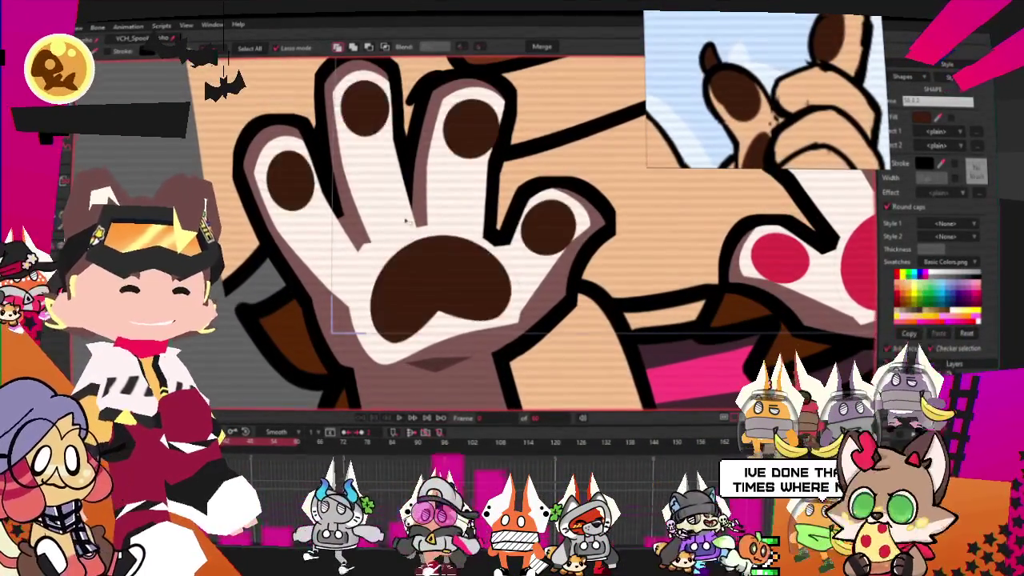
pyautogui.click(405, 222)
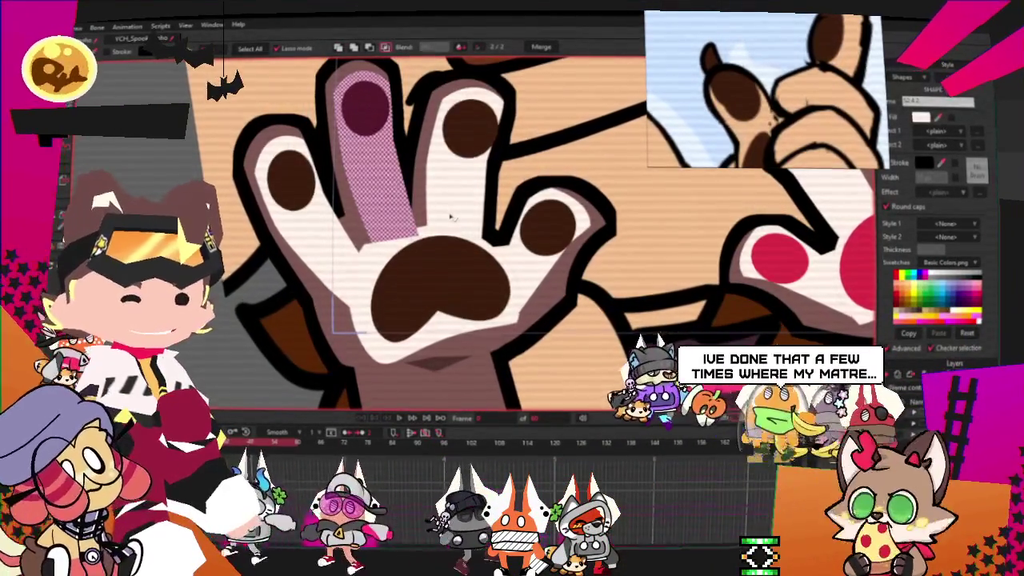
pyautogui.click(452, 216)
pyautogui.press('Escape')
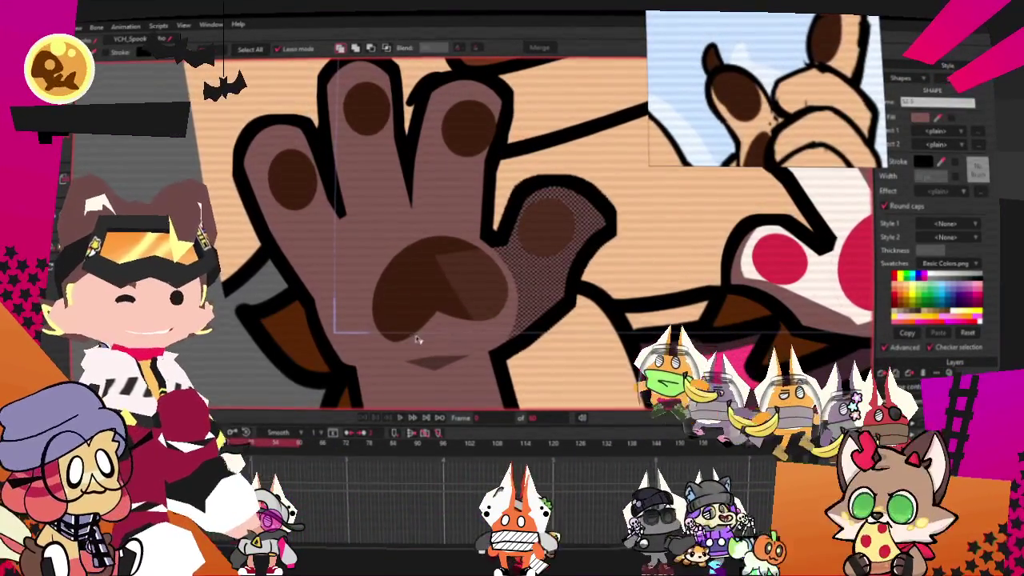
pyautogui.click(392, 224)
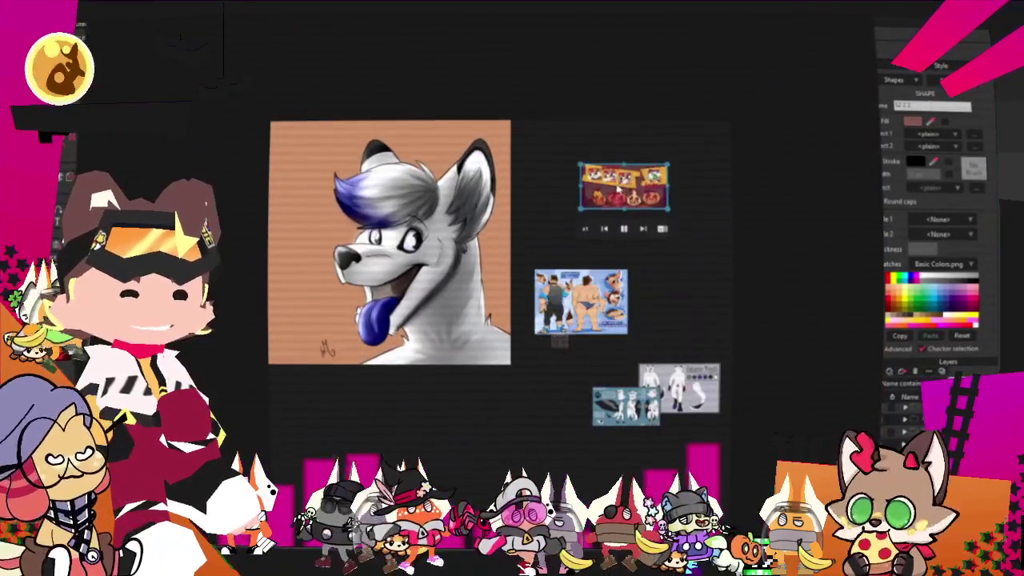
# Step: Open the Halloween Level 1/Level 2 artwork and zoom and pan over the Level 1 panels
pyautogui.doubleClick(619, 189)
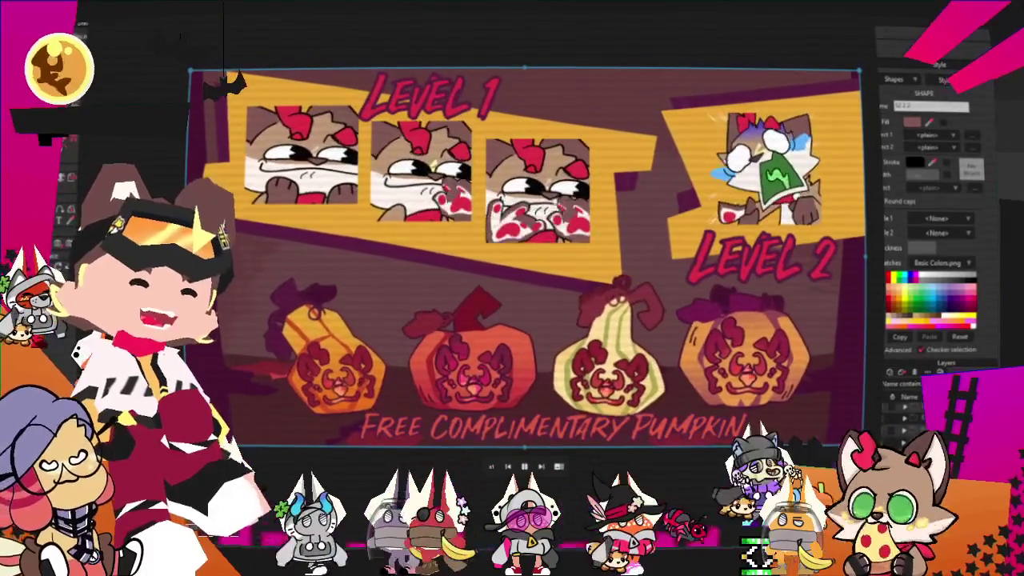
pyautogui.scroll(3, 384, 102)
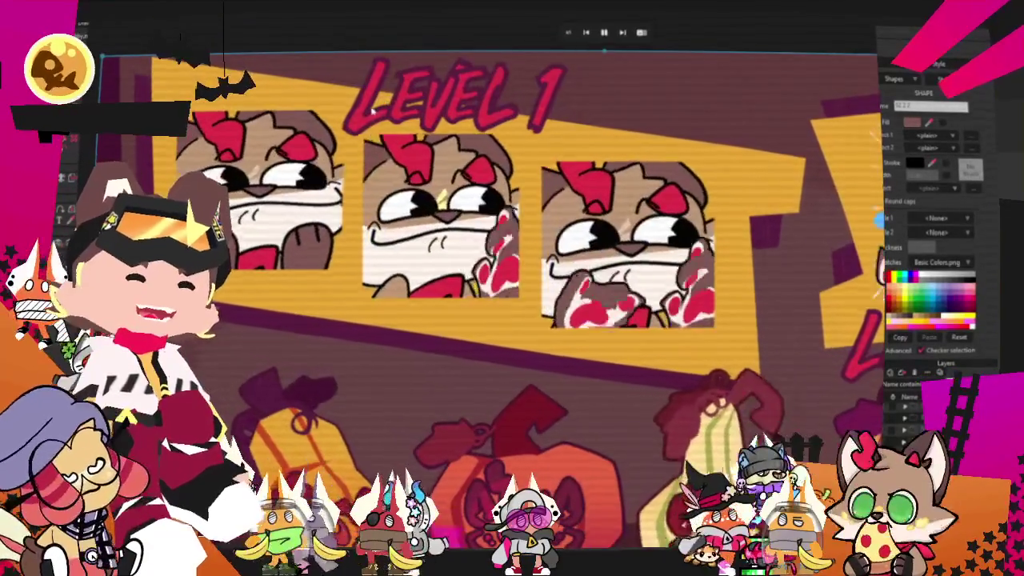
pyautogui.moveTo(372, 112); pyautogui.dragTo(430, 104)
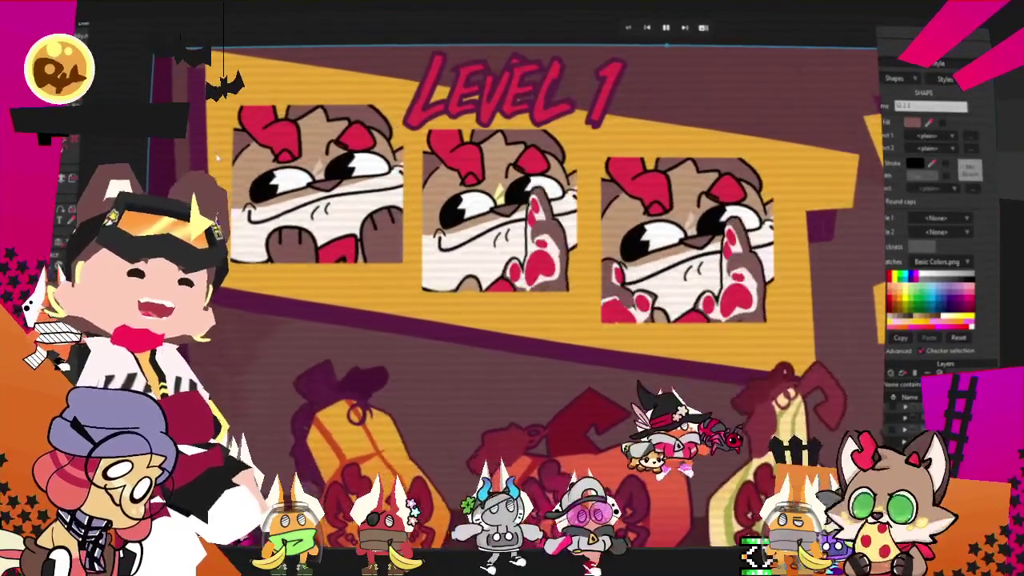
pyautogui.scroll(3, 216, 157)
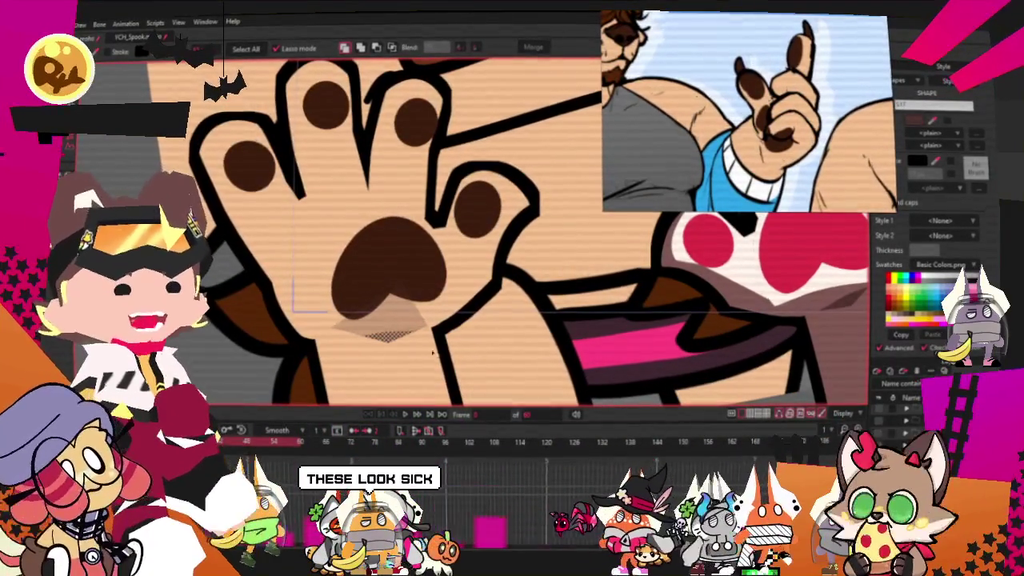
# Step: Give the small shape beneath the paw's big pad a peach skin-tone fill
pyautogui.click(924, 133)
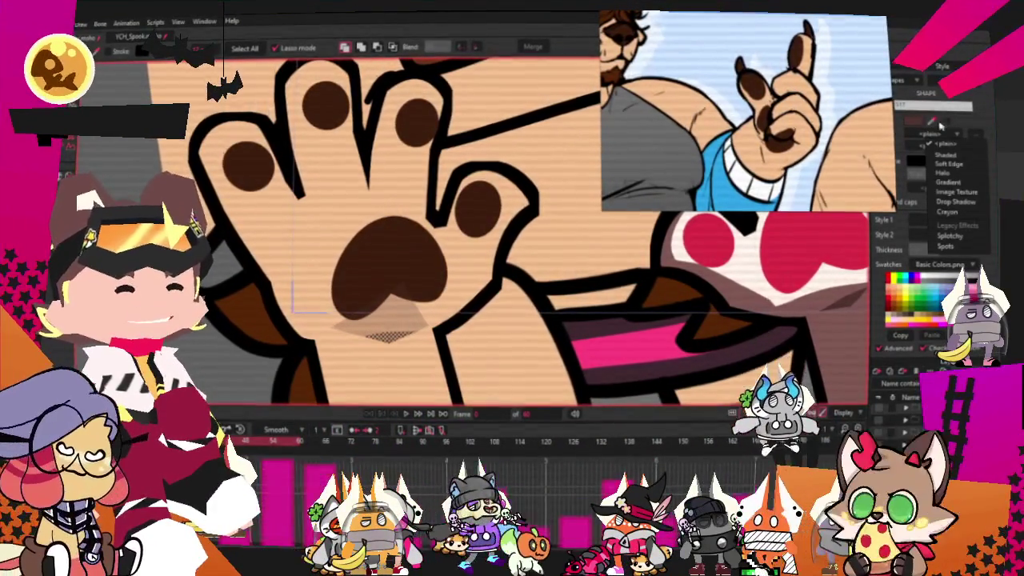
pyautogui.click(930, 122)
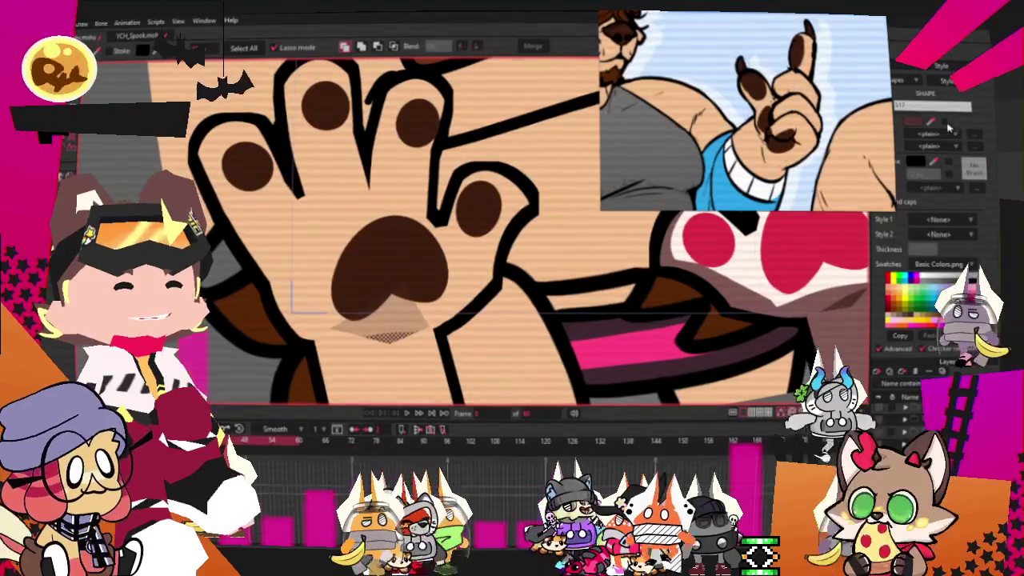
pyautogui.click(920, 133)
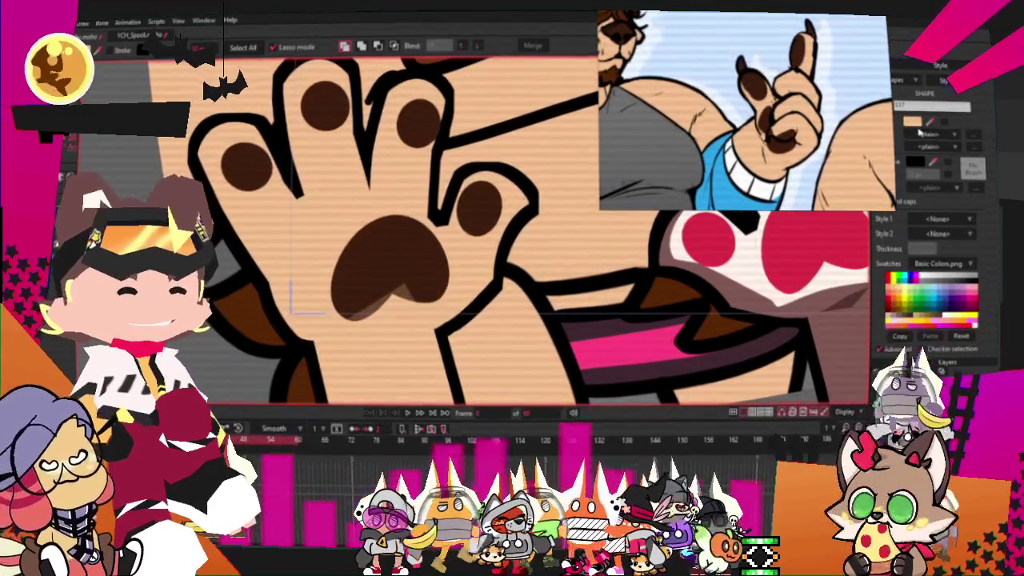
# Step: Bring the second paw, with red pads and a white palm, into view
pyautogui.click(913, 122)
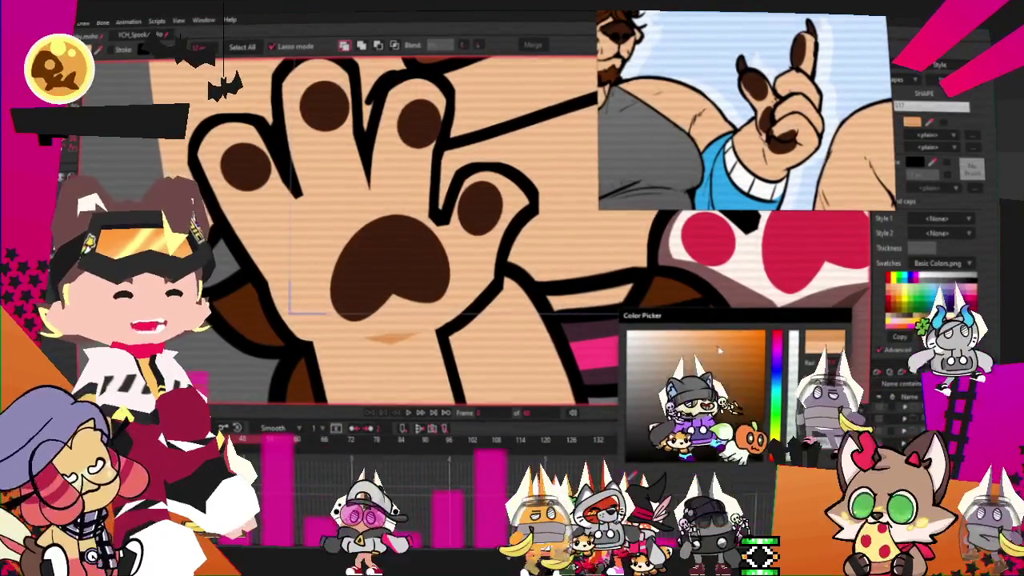
pyautogui.press('Return')
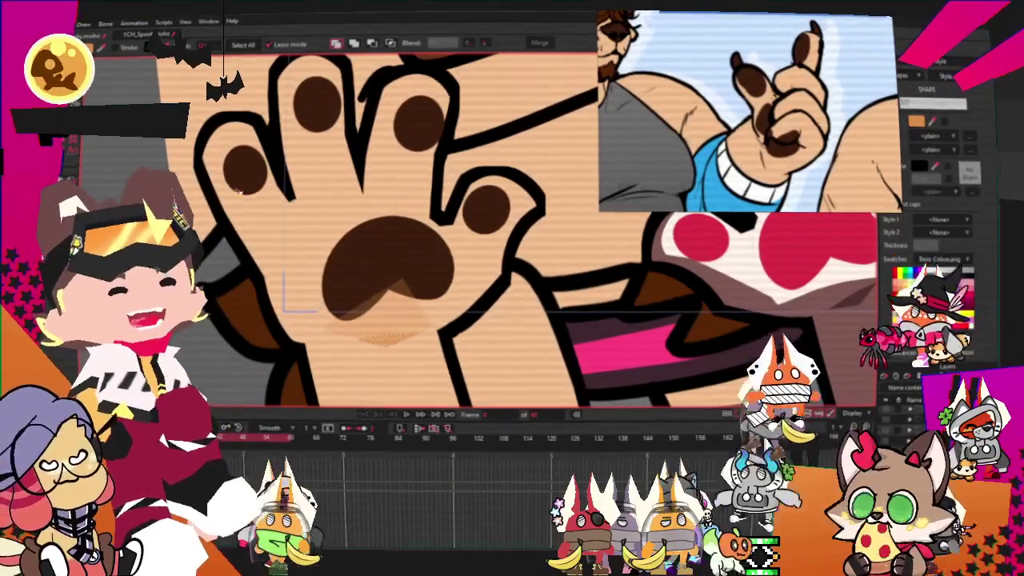
pyautogui.scroll(-5, 449, 254)
pyautogui.scroll(3, 450, 255)
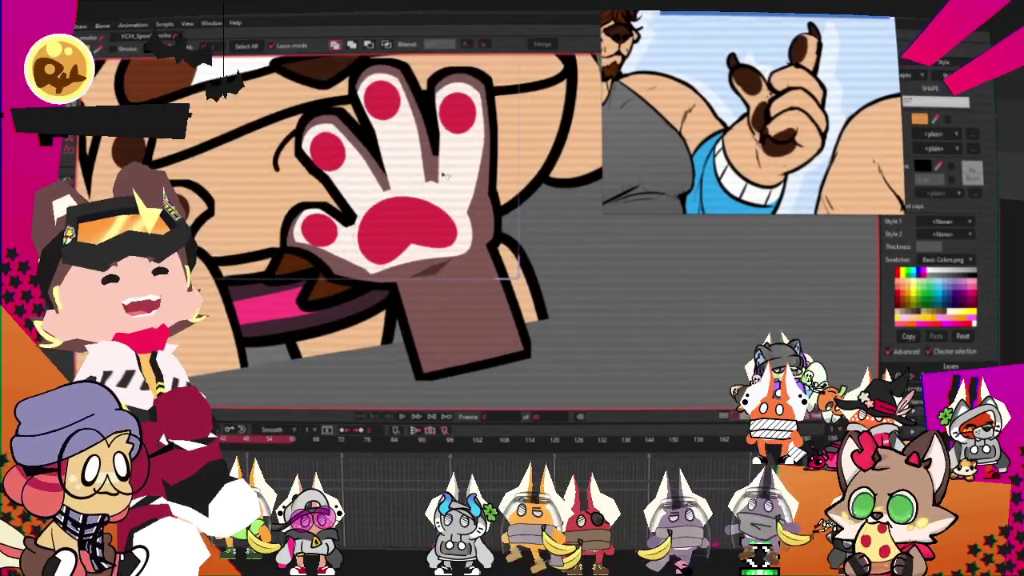
# Step: On another frame, select the second paw's big pad and red finger pads
pyautogui.scroll(-1, 556, 206)
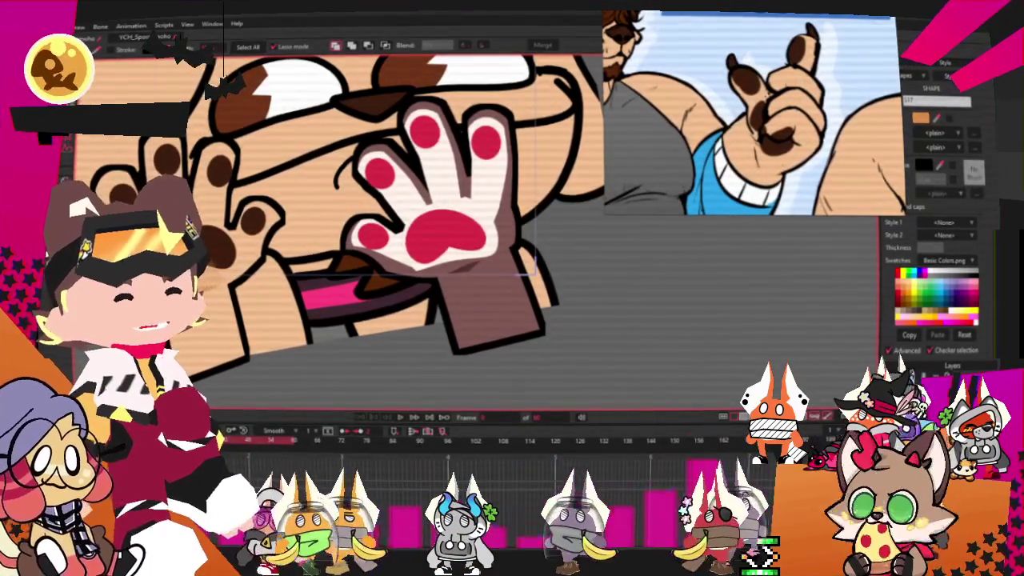
pyautogui.press('space')
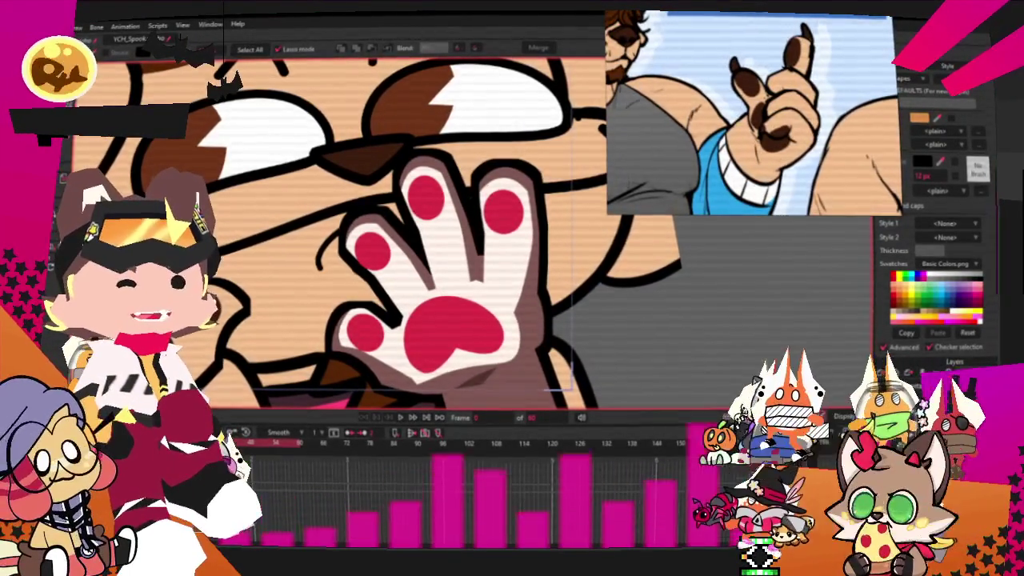
pyautogui.click(378, 282)
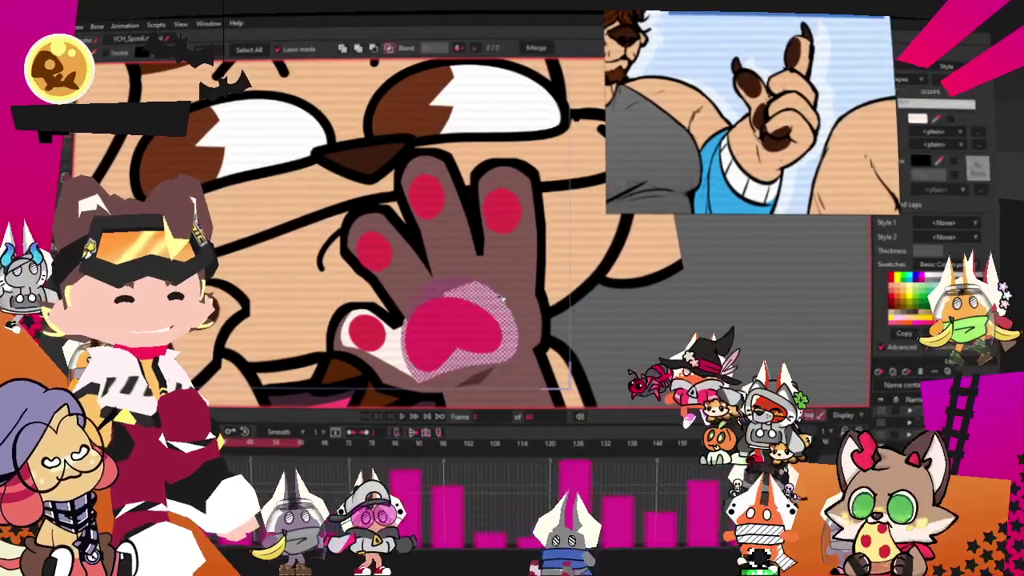
pyautogui.scroll(3, 480, 208)
pyautogui.scroll(-1, 470, 190)
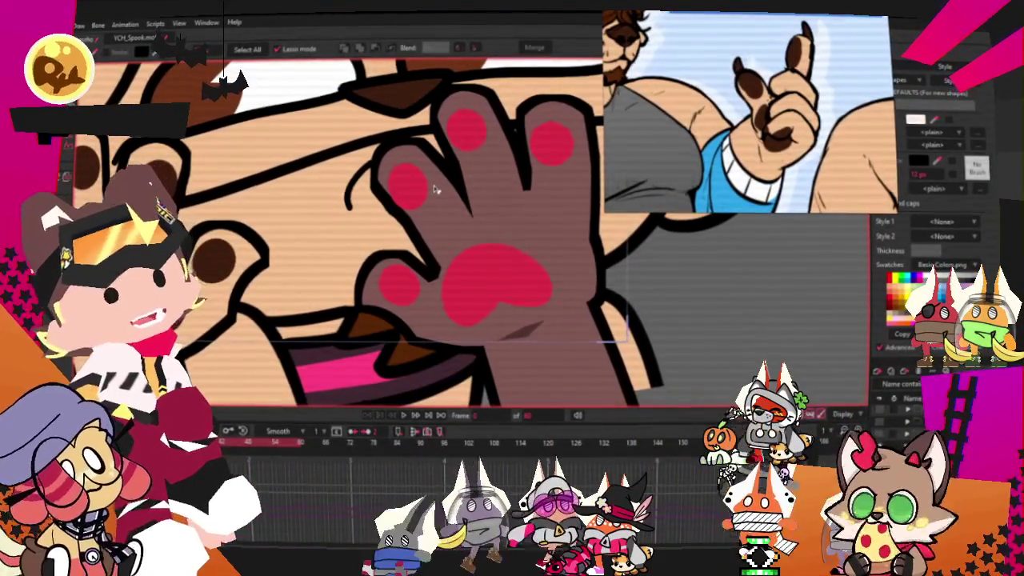
pyautogui.scroll(1, 423, 212)
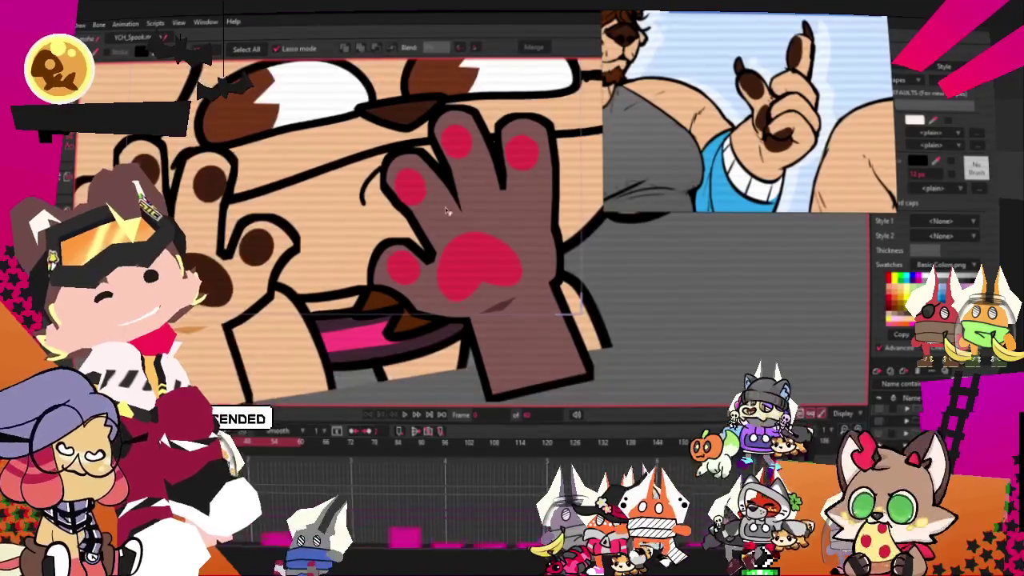
pyautogui.scroll(1, 472, 260)
pyautogui.scroll(-1, 384, 282)
pyautogui.moveTo(384, 282); pyautogui.dragTo(422, 138)
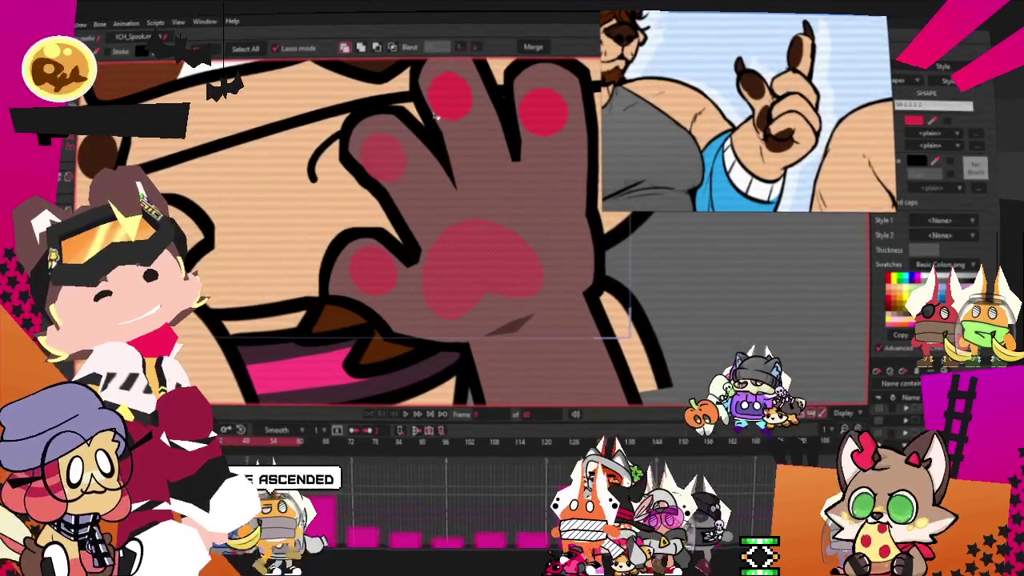
pyautogui.scroll(-2, 558, 112)
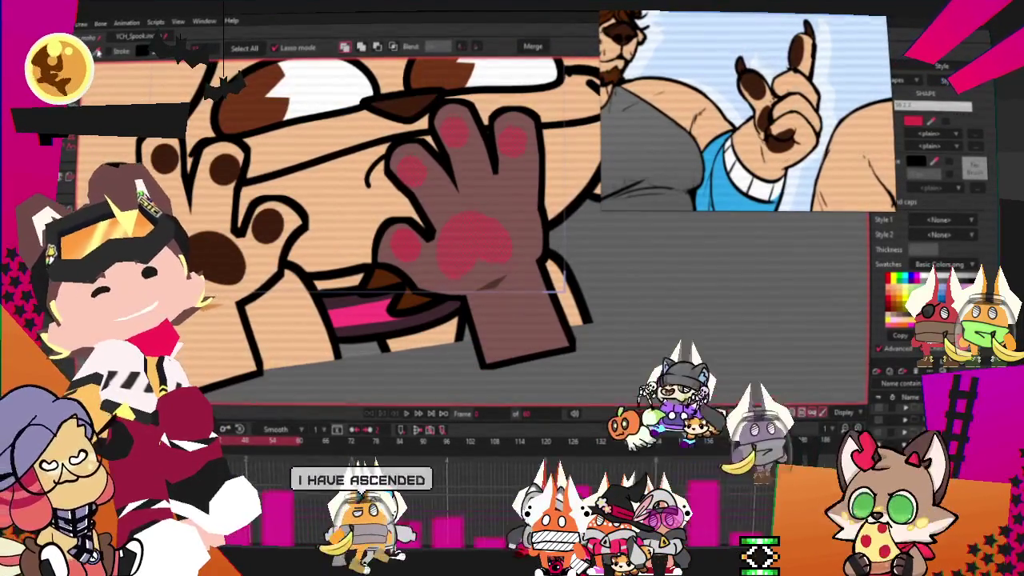
pyautogui.hotkey('ctrl', 'z')
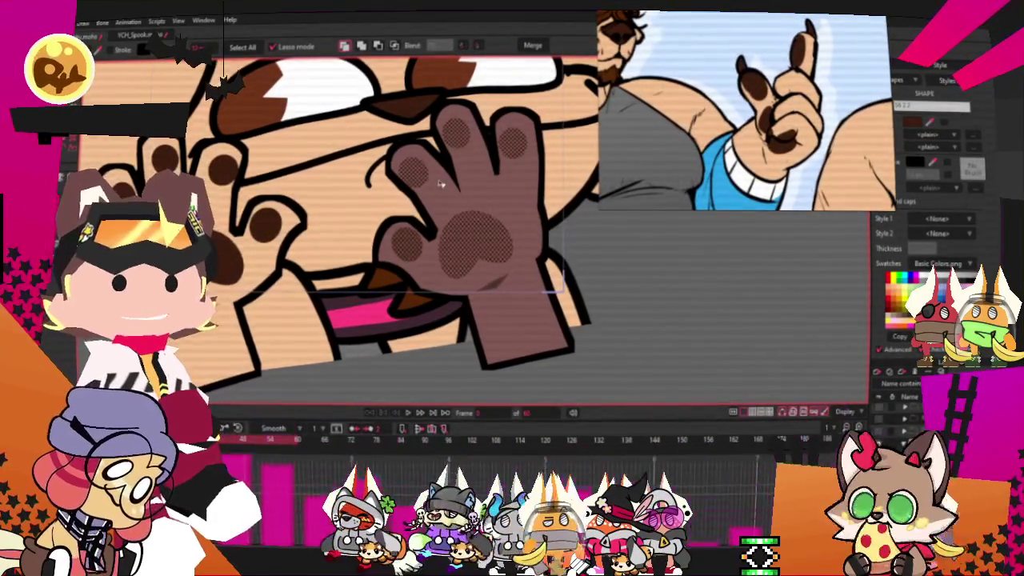
pyautogui.scroll(1, 438, 184)
# Step: Select its hand, fingers, palm and wrist, then apply tan skin and brown pads
pyautogui.click(540, 189)
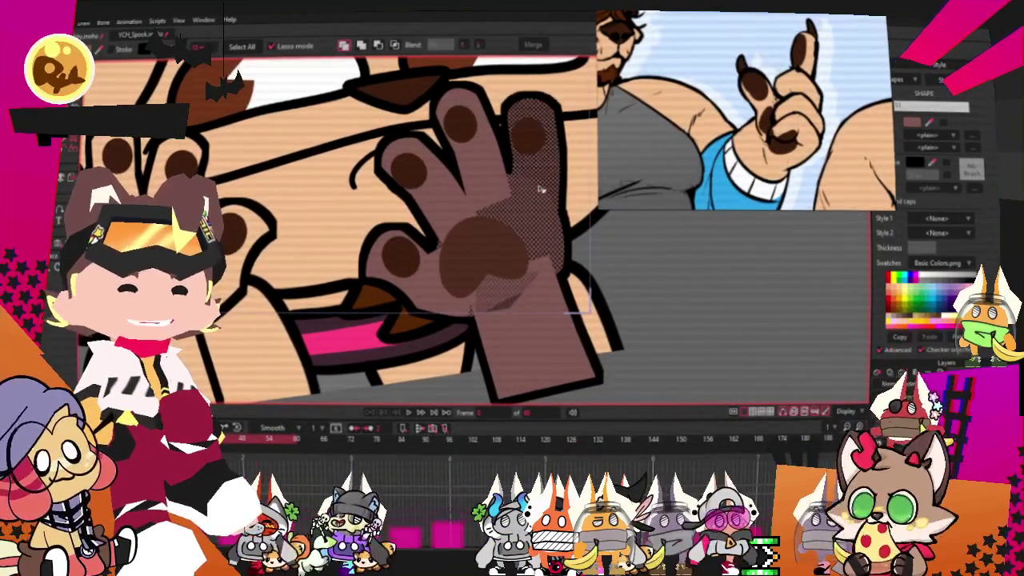
pyautogui.keyDown('shift'); pyautogui.click(476, 148); pyautogui.keyUp('shift')
pyautogui.keyDown('shift'); pyautogui.click(447, 196); pyautogui.keyUp('shift')
pyautogui.keyDown('shift'); pyautogui.click(480, 256); pyautogui.keyUp('shift')
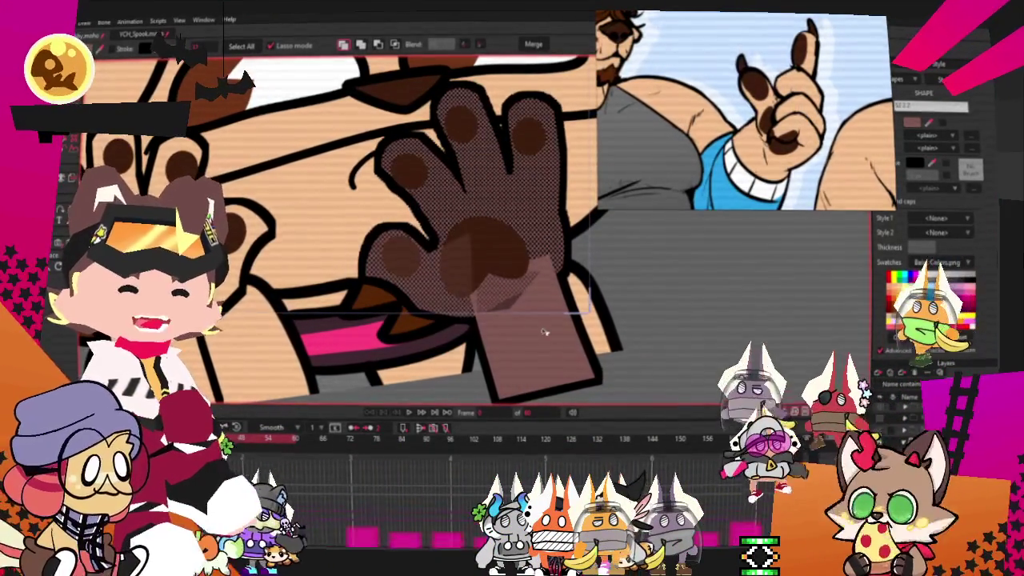
pyautogui.keyDown('shift'); pyautogui.click(543, 332); pyautogui.keyUp('shift')
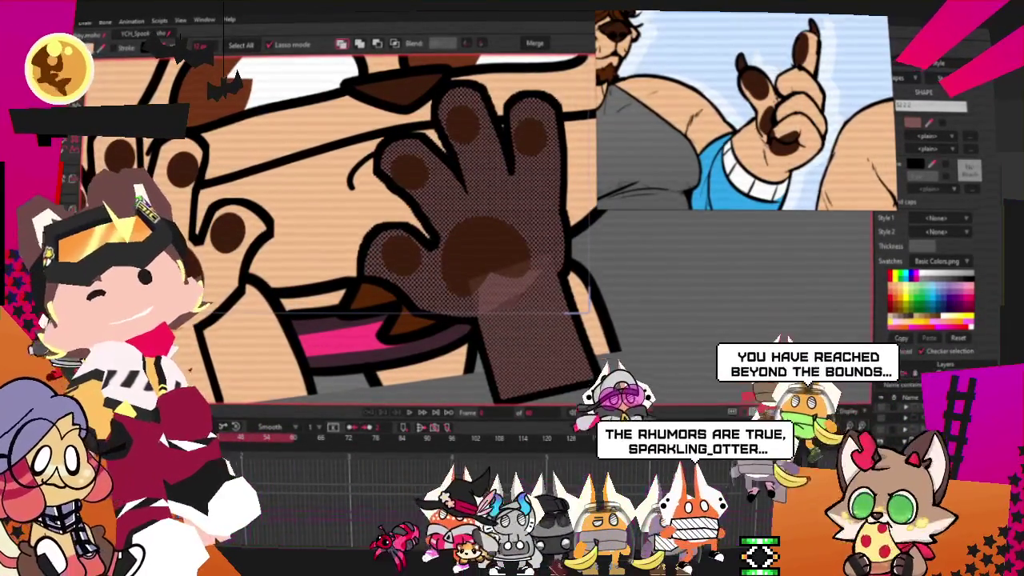
pyautogui.press('space')
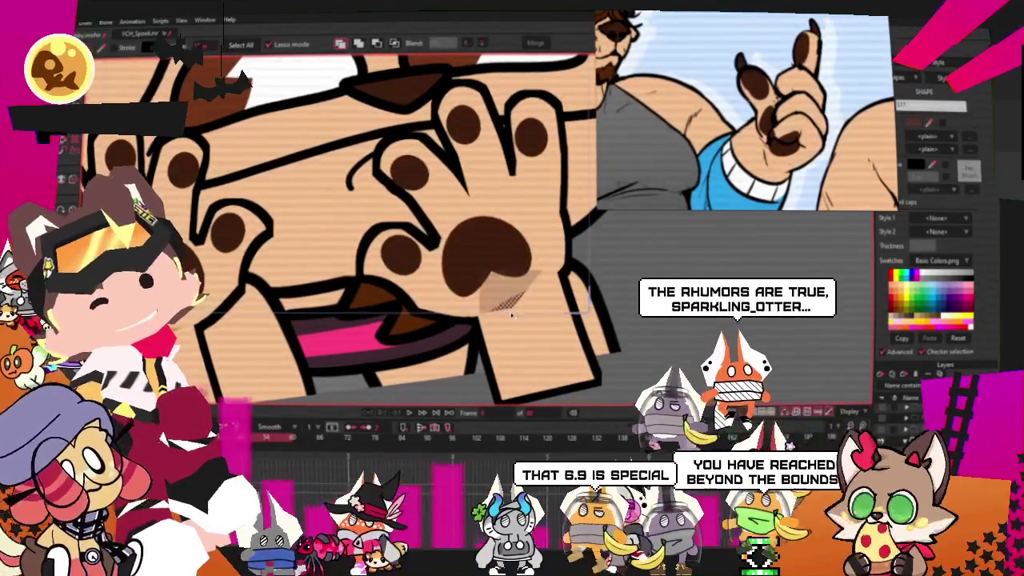
pyautogui.scroll(2, 512, 315)
pyautogui.scroll(2, 480, 272)
pyautogui.scroll(2, 432, 216)
pyautogui.scroll(2, 379, 156)
pyautogui.scroll(1, 376, 155)
pyautogui.scroll(1, 376, 155)
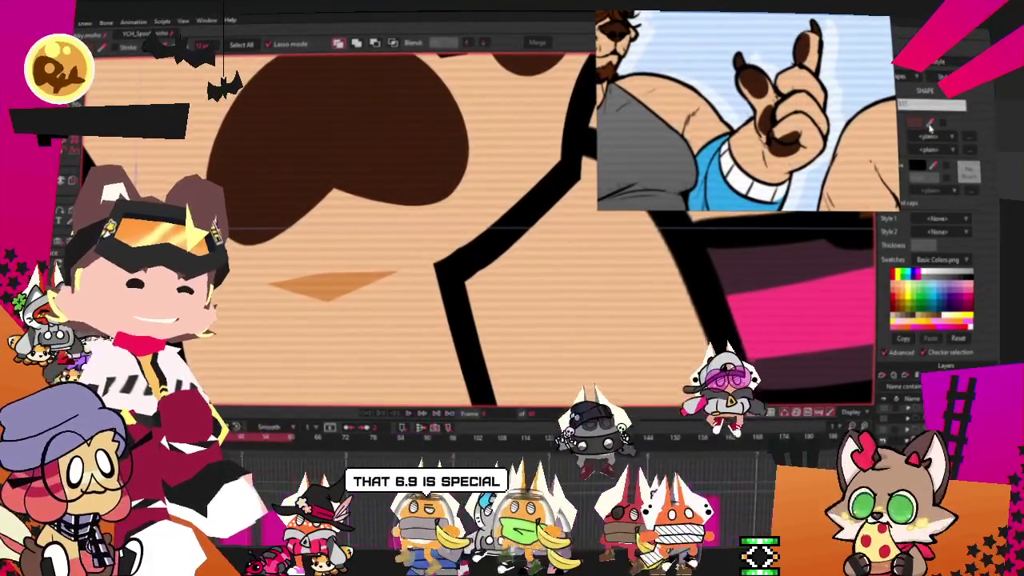
pyautogui.scroll(-5, 290, 276)
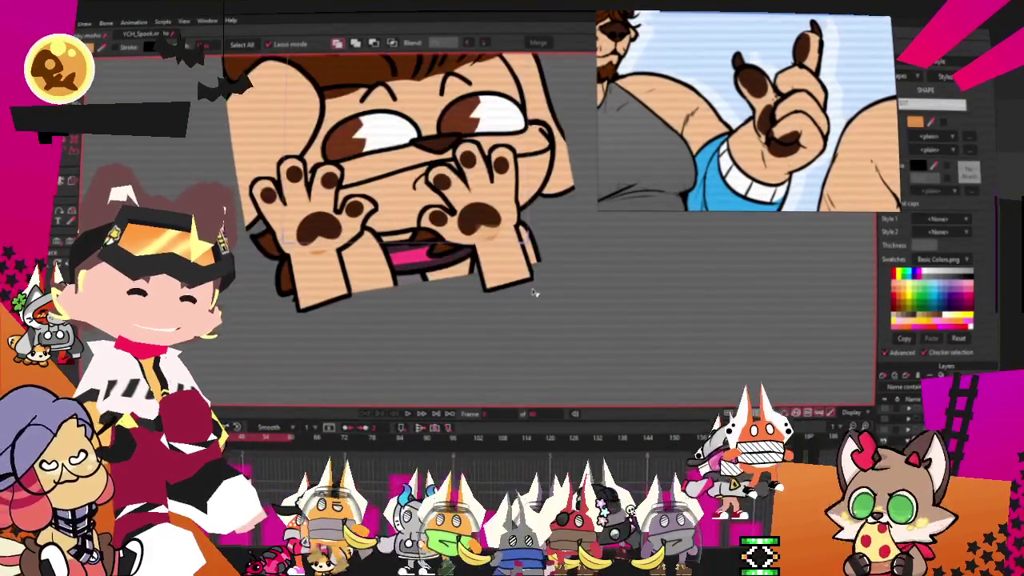
# Step: Clear the current shape selection
pyautogui.click(530, 293)
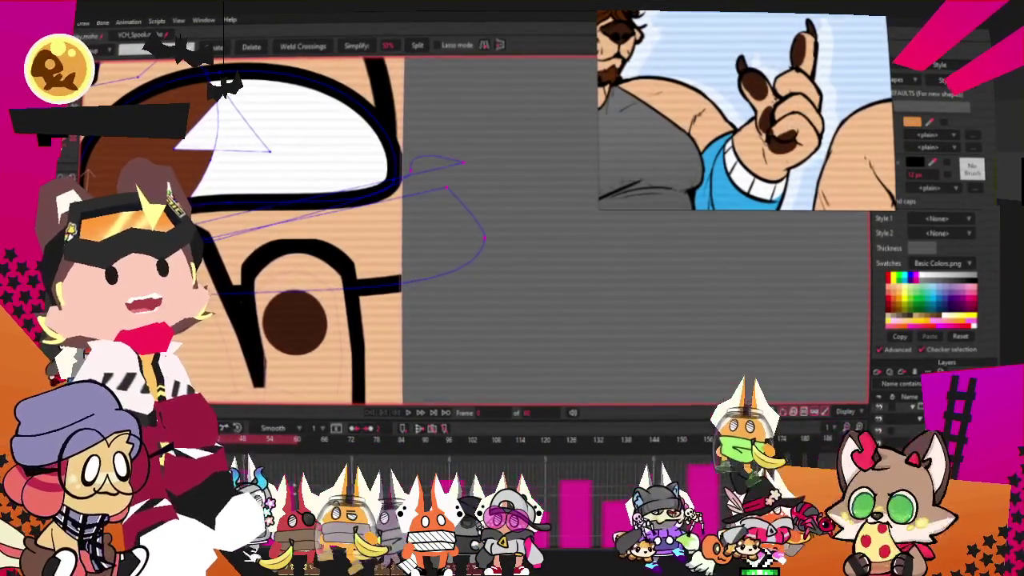
pyautogui.scroll(3, 389, 226)
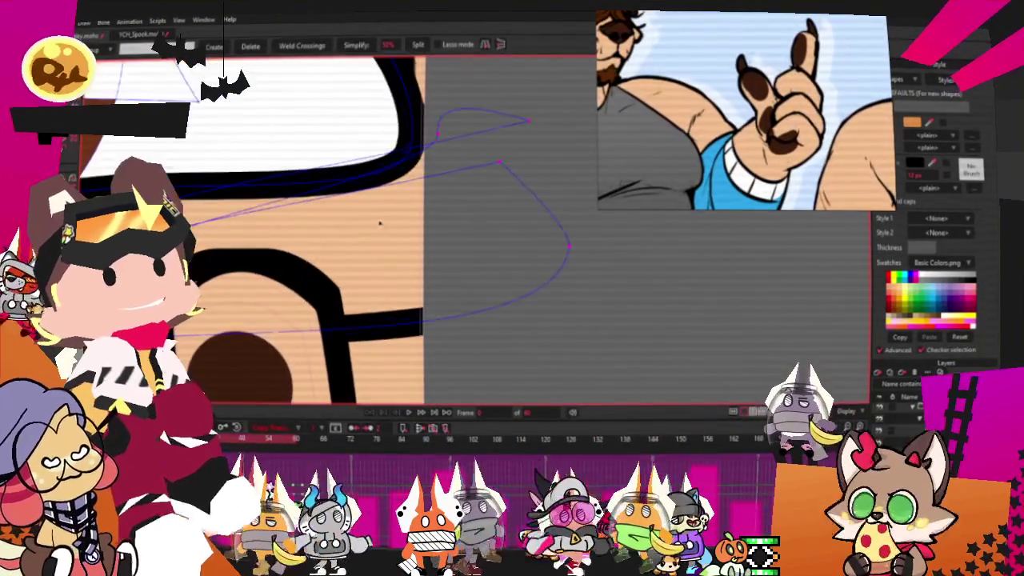
pyautogui.scroll(1, 506, 211)
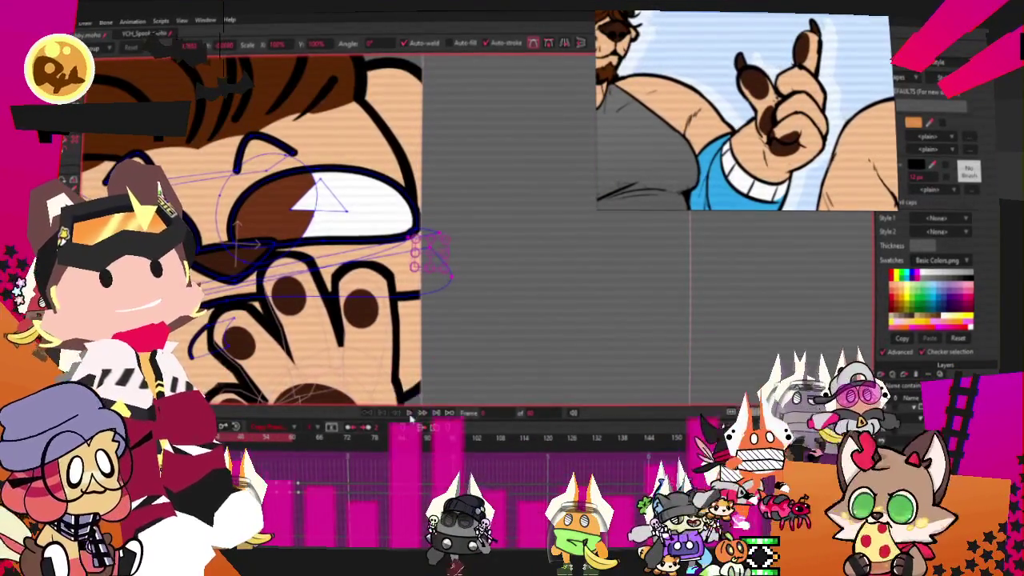
pyautogui.scroll(-3, 382, 311)
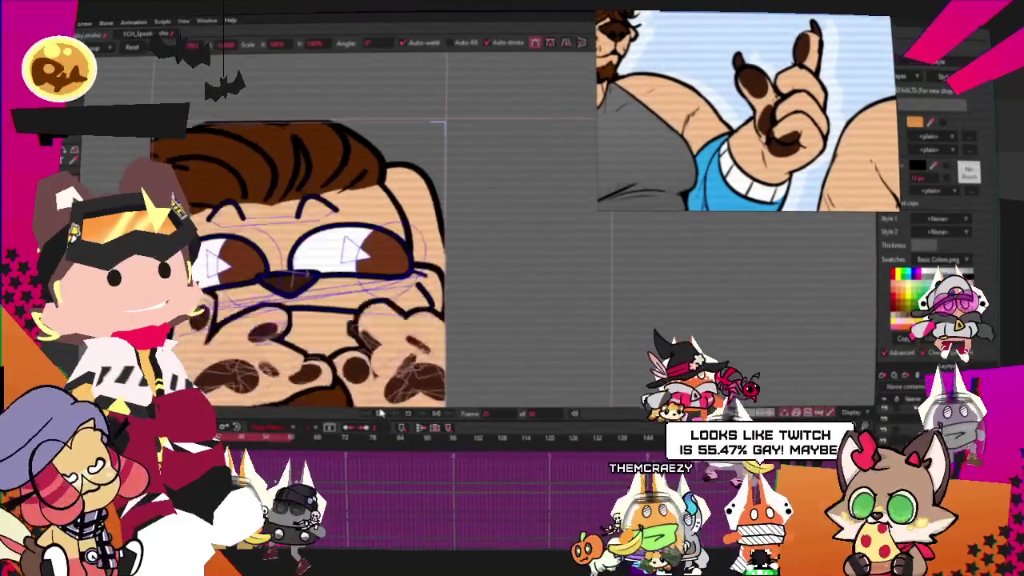
pyautogui.scroll(3, 486, 268)
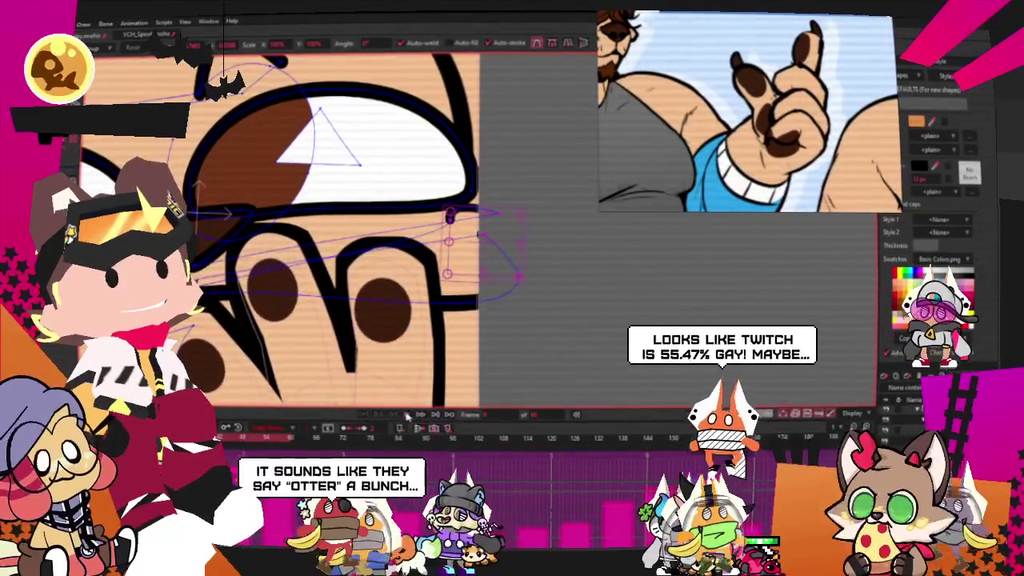
pyautogui.scroll(-2, 362, 342)
pyautogui.scroll(-2, 362, 343)
pyautogui.scroll(-2, 362, 343)
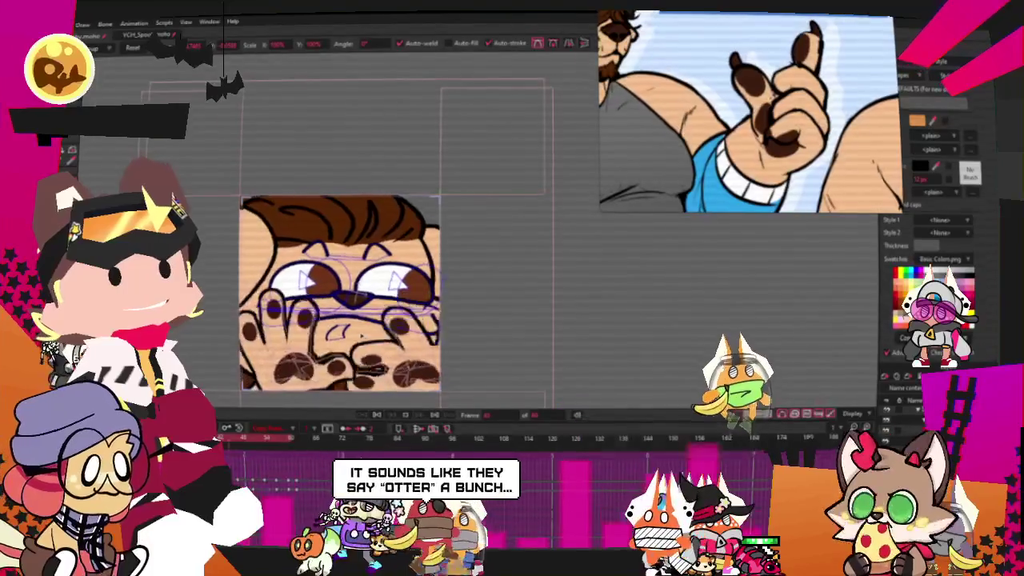
pyautogui.scroll(-2, 409, 315)
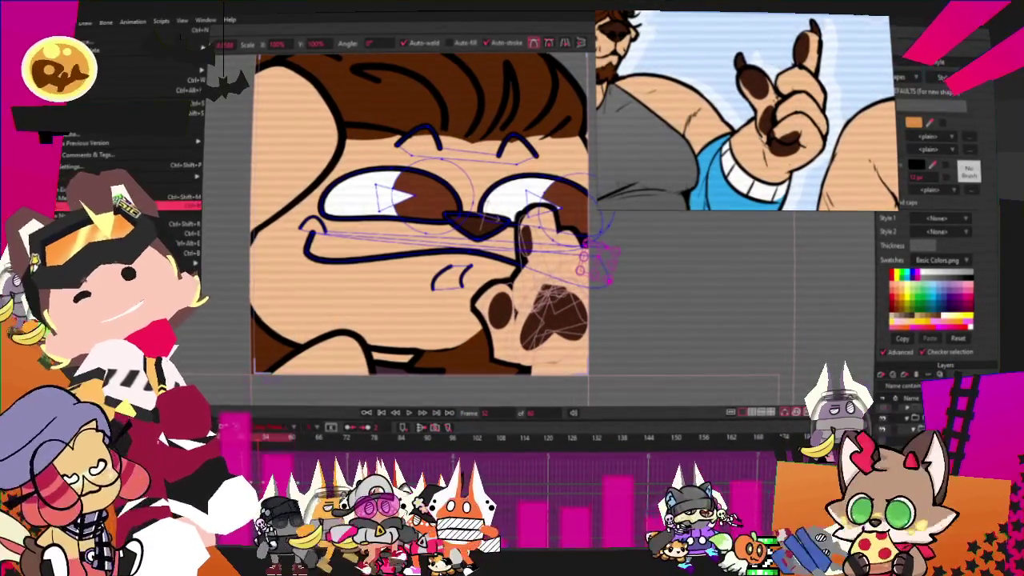
pyautogui.hotkey('ctrl', 'r')
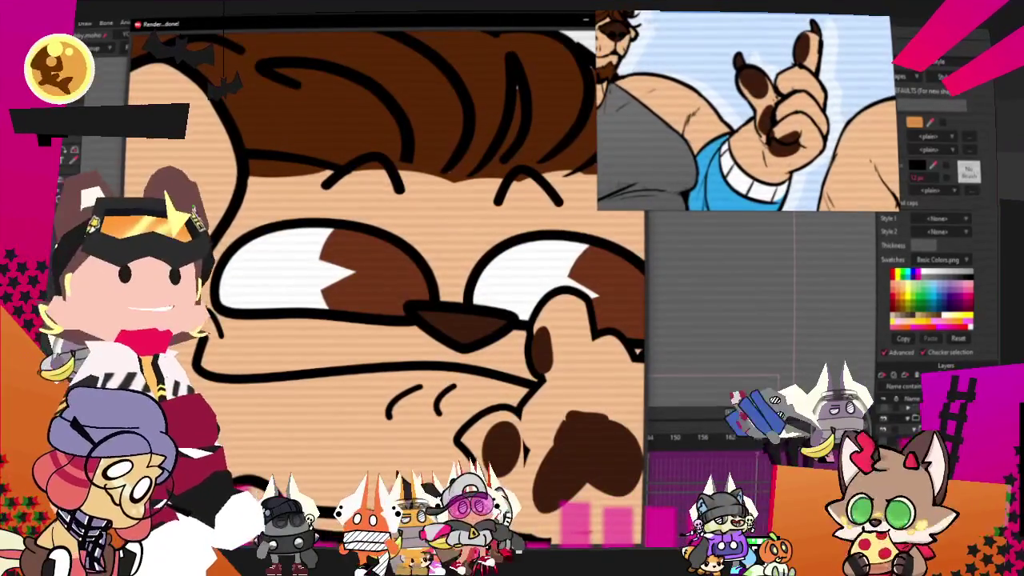
pyautogui.hotkey('ctrl', 'w')
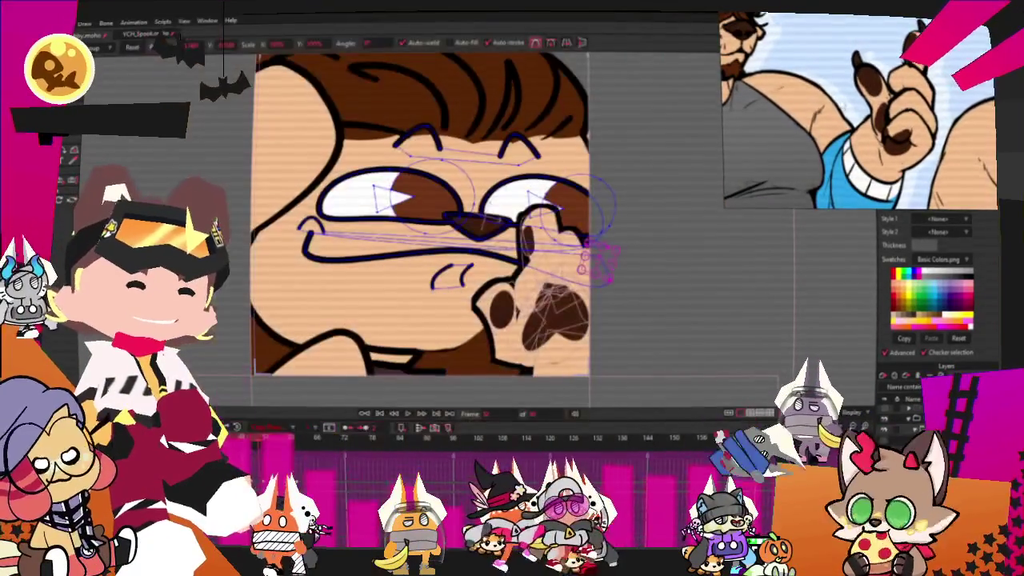
pyautogui.scroll(-3, 359, 290)
pyautogui.scroll(1, 359, 290)
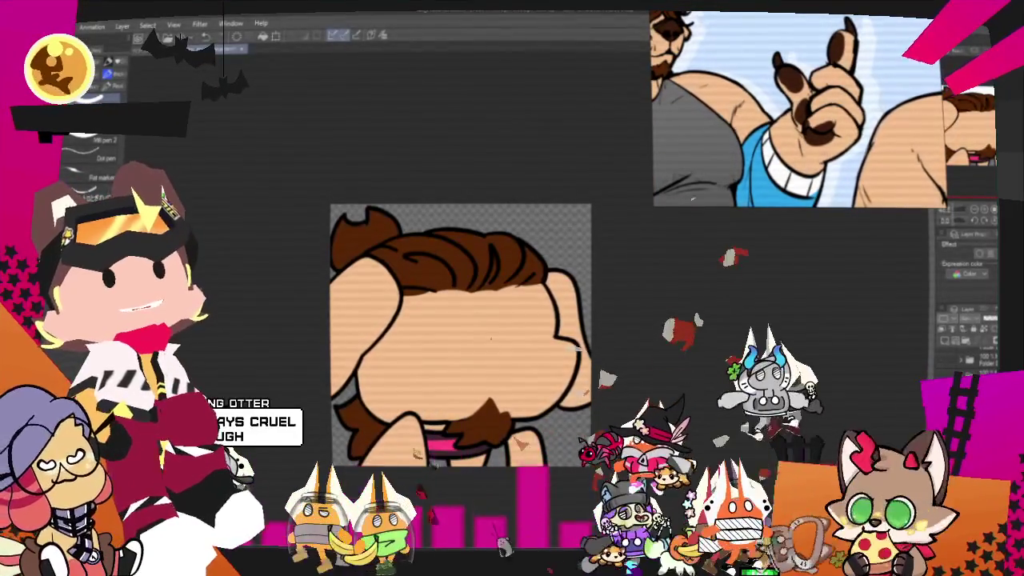
# Step: Zoom in and paint brown to extend the beard down and left
pyautogui.scroll(2, 507, 403)
pyautogui.scroll(3, 507, 403)
pyautogui.scroll(2, 507, 403)
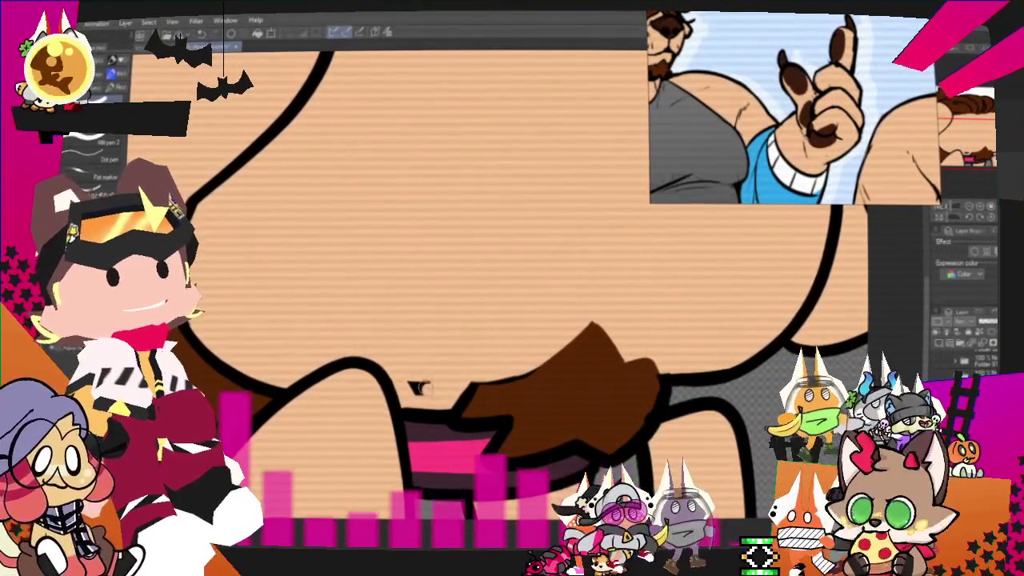
pyautogui.moveTo(470, 376); pyautogui.dragTo(492, 390)
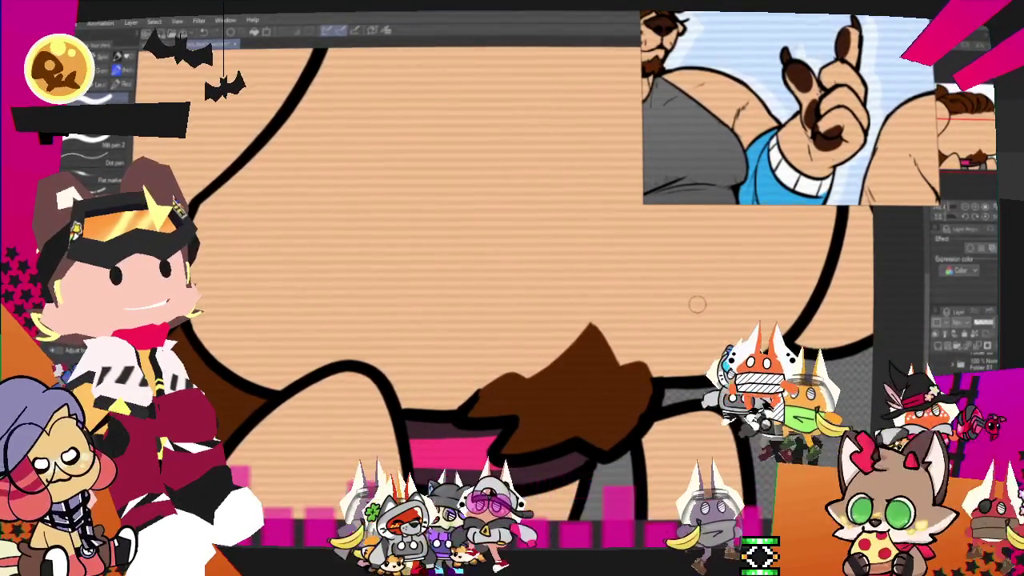
pyautogui.scroll(-5, 695, 303)
pyautogui.scroll(-3, 696, 304)
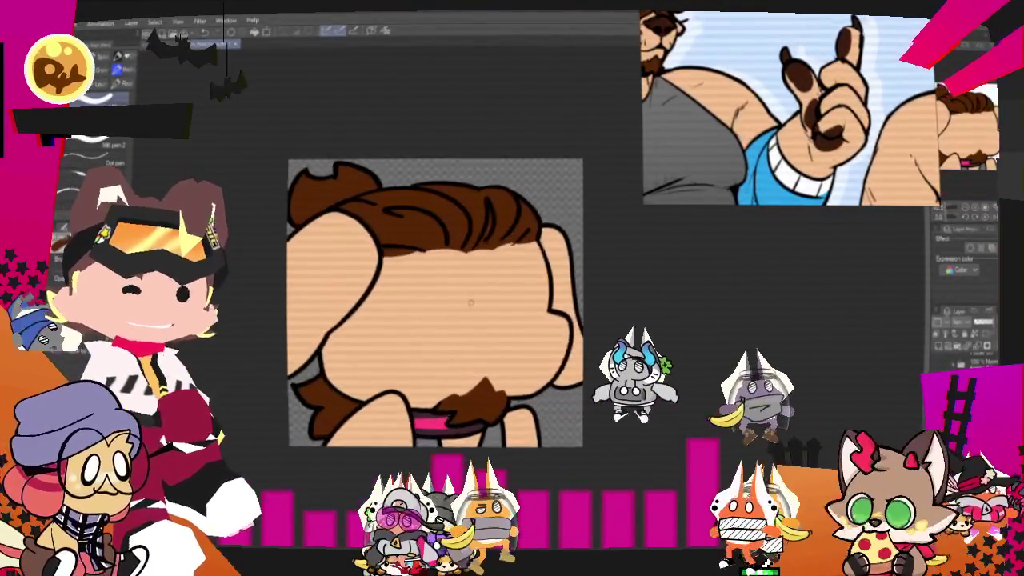
pyautogui.click(56, 23)
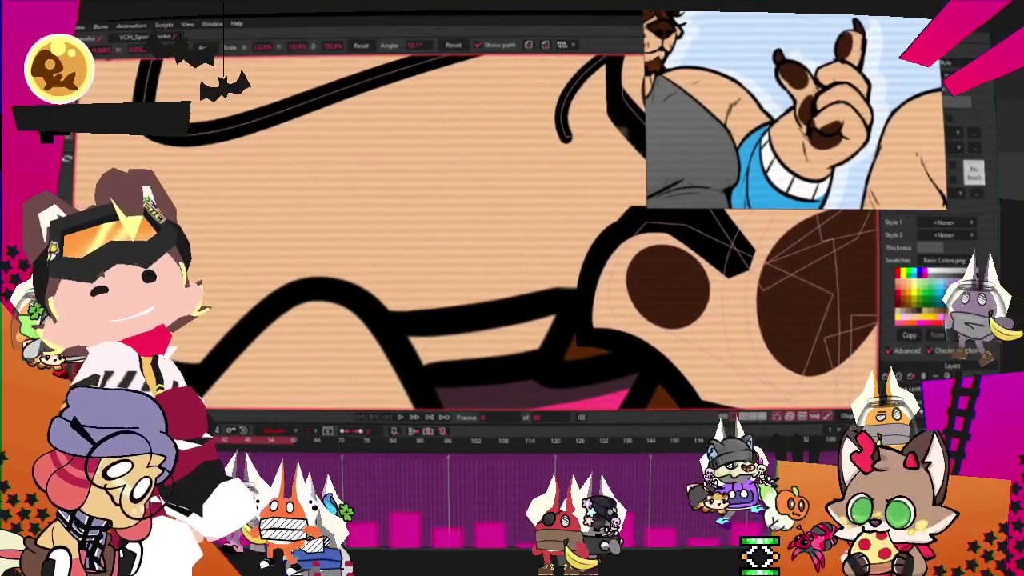
# Step: Render a preview of the current frame, then play back the animation
pyautogui.scroll(-10, 274, 250)
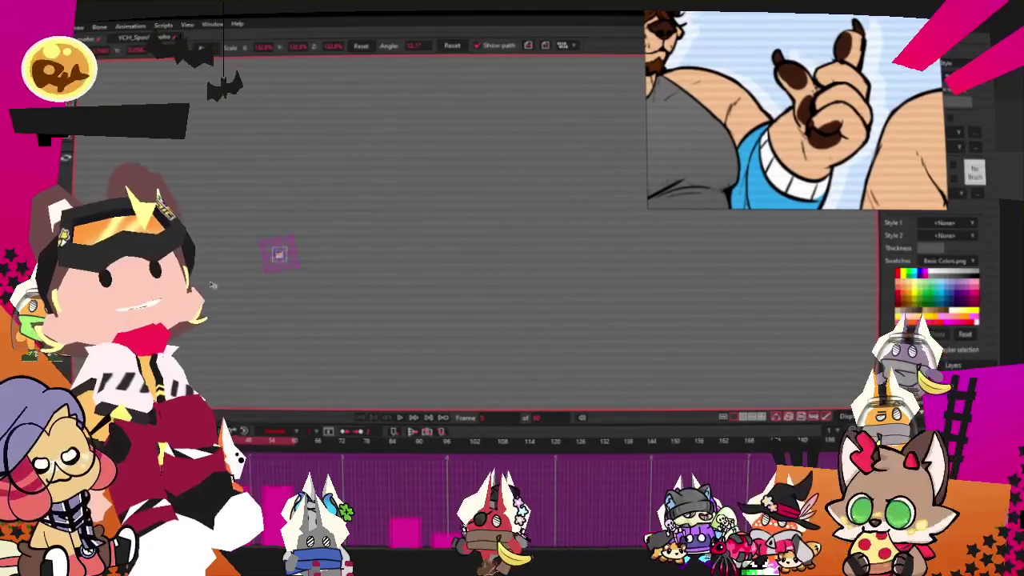
pyautogui.scroll(2, 345, 144)
pyautogui.scroll(4, 347, 239)
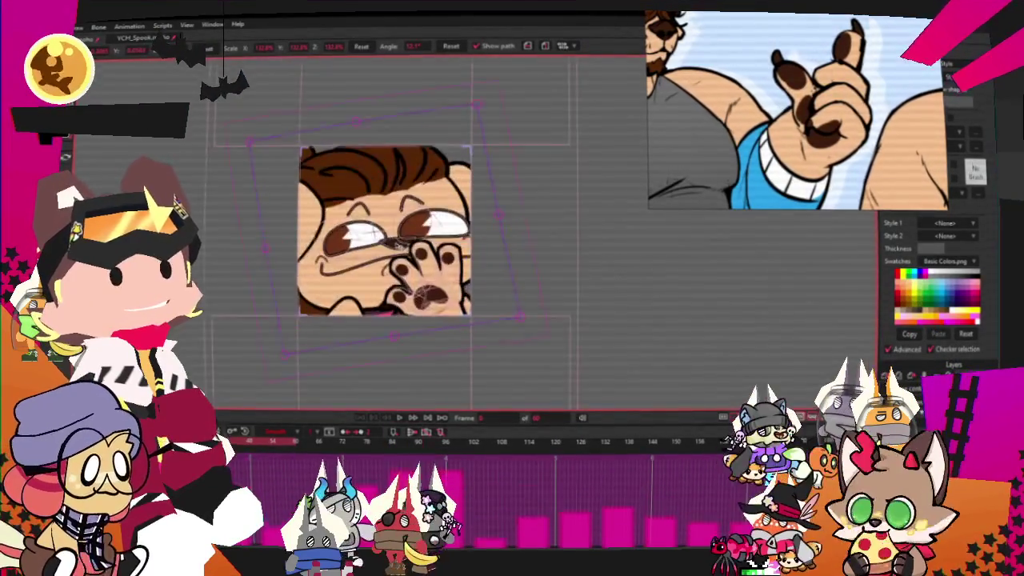
pyautogui.scroll(4, 347, 292)
pyautogui.click(78, 27)
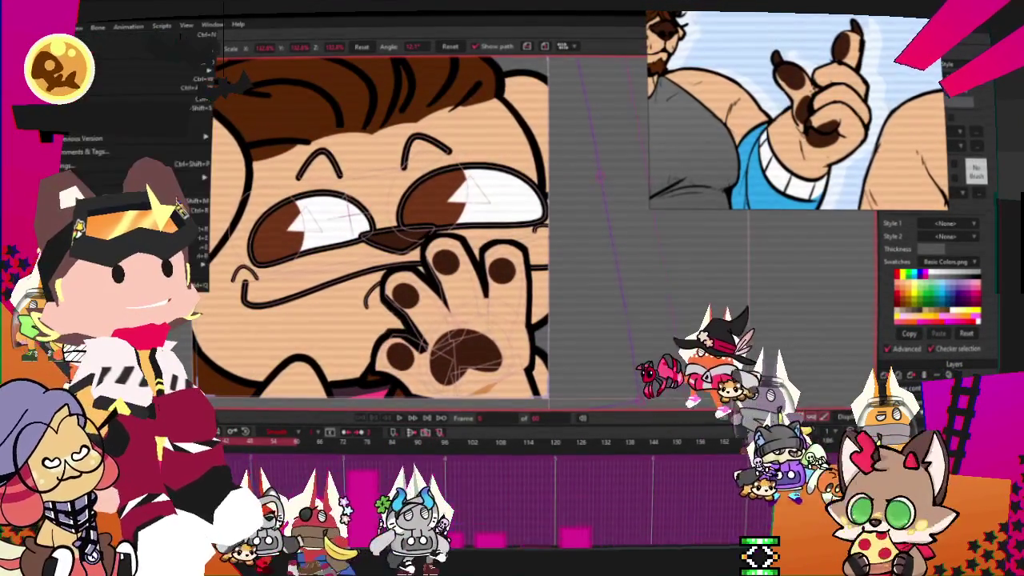
pyautogui.click(196, 209)
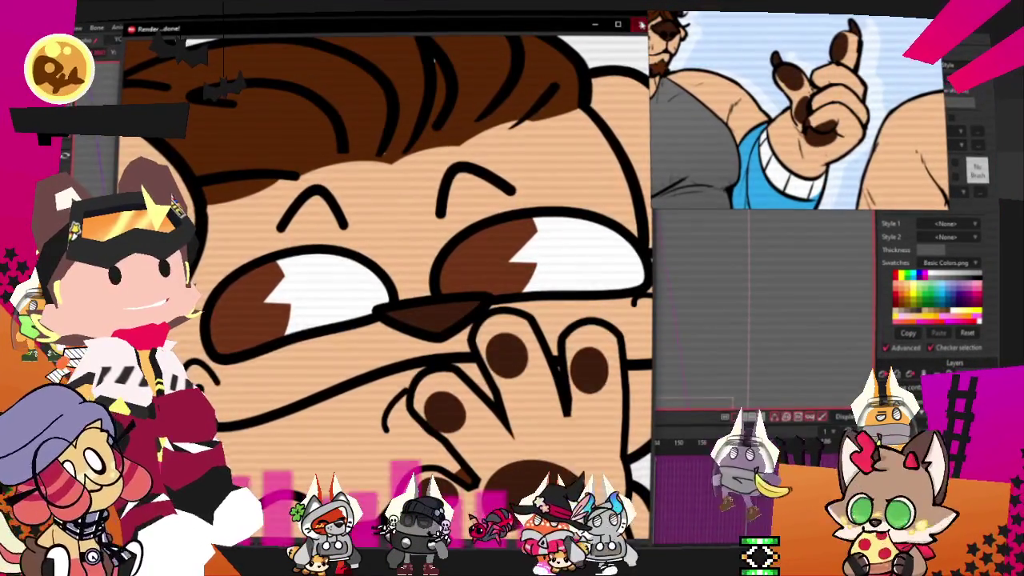
pyautogui.press('Escape')
pyautogui.press('space')
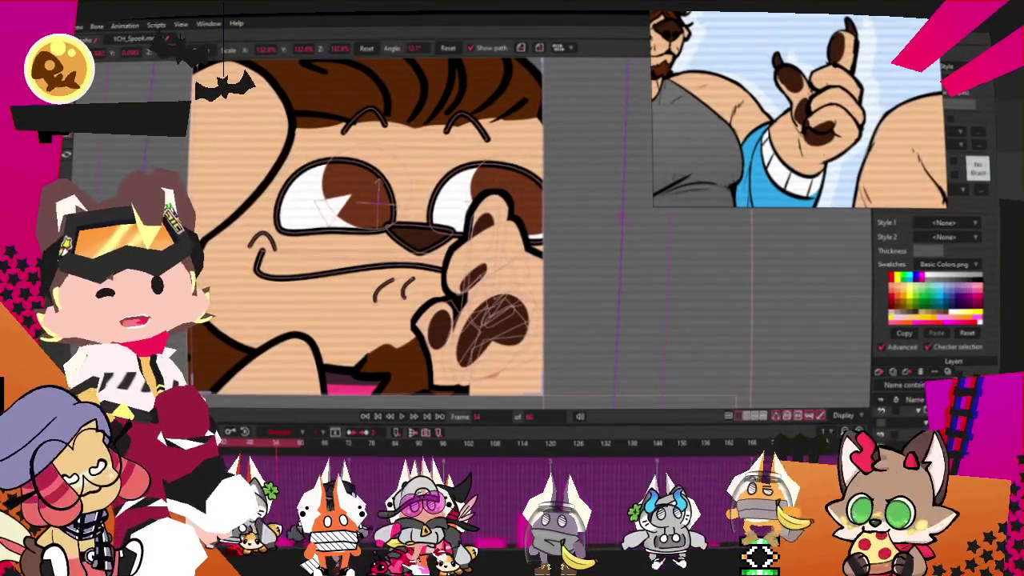
# Step: Render another frame preview, then return to the head artwork in Clip Studio Paint
pyautogui.click(68, 24)
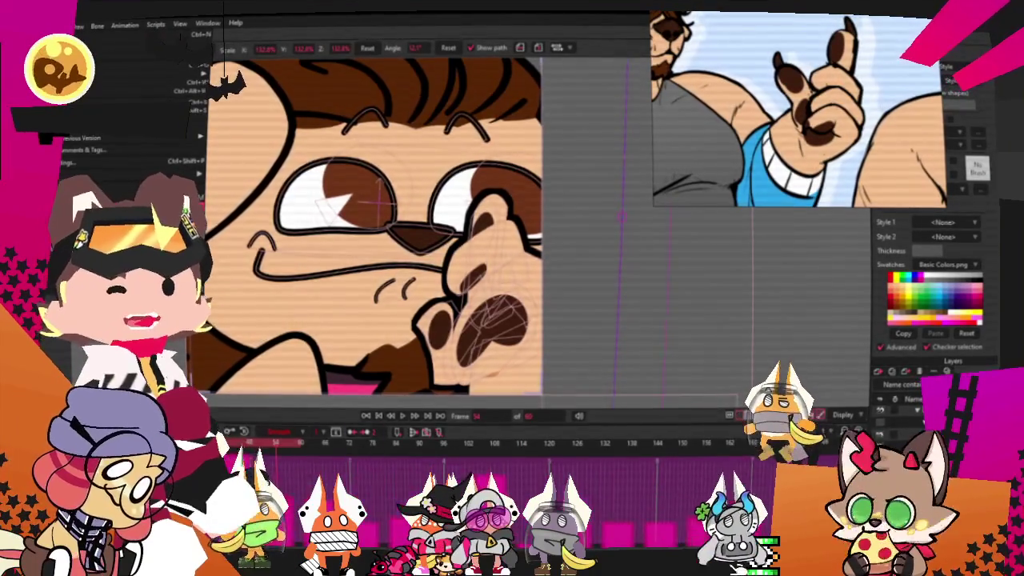
pyautogui.hotkey('ctrl', 'r')
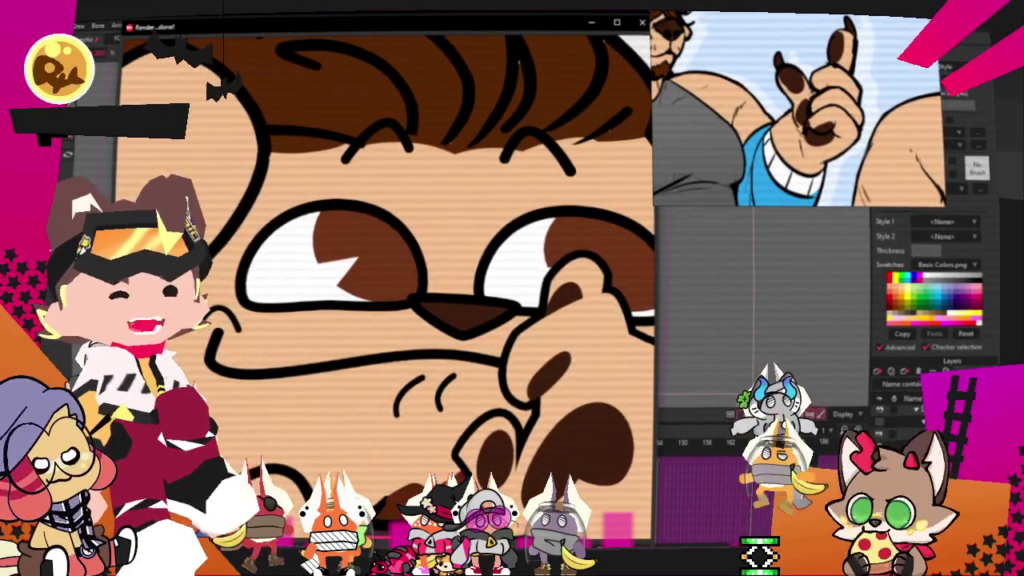
pyautogui.click(641, 23)
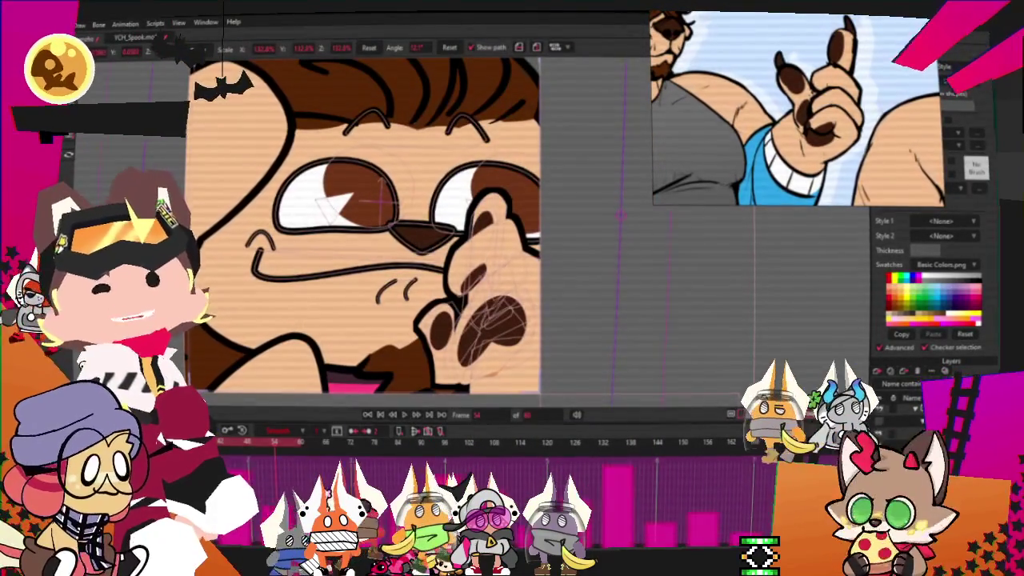
pyautogui.click(80, 24)
pyautogui.press('Escape')
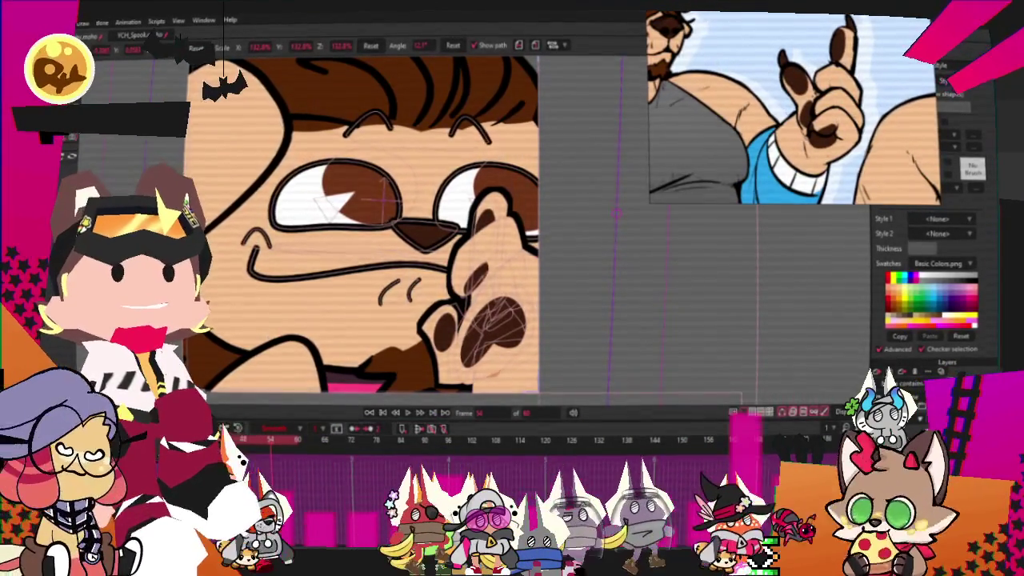
pyautogui.scroll(2, 420, 240)
pyautogui.scroll(3, 420, 240)
pyautogui.scroll(3, 420, 240)
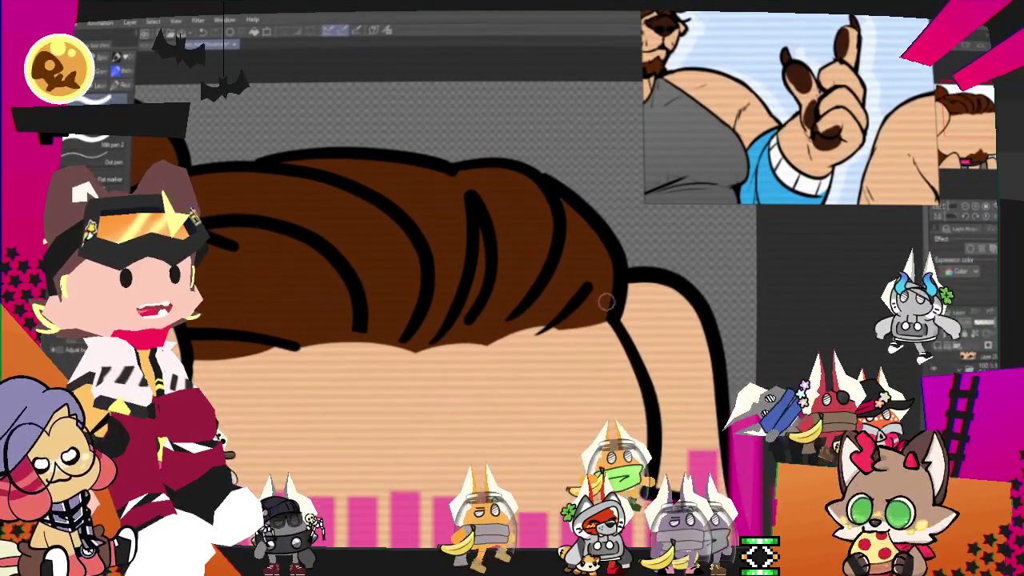
# Step: Export the head drawing as a single-layer PNG image at 100% scale
pyautogui.scroll(-2, 608, 342)
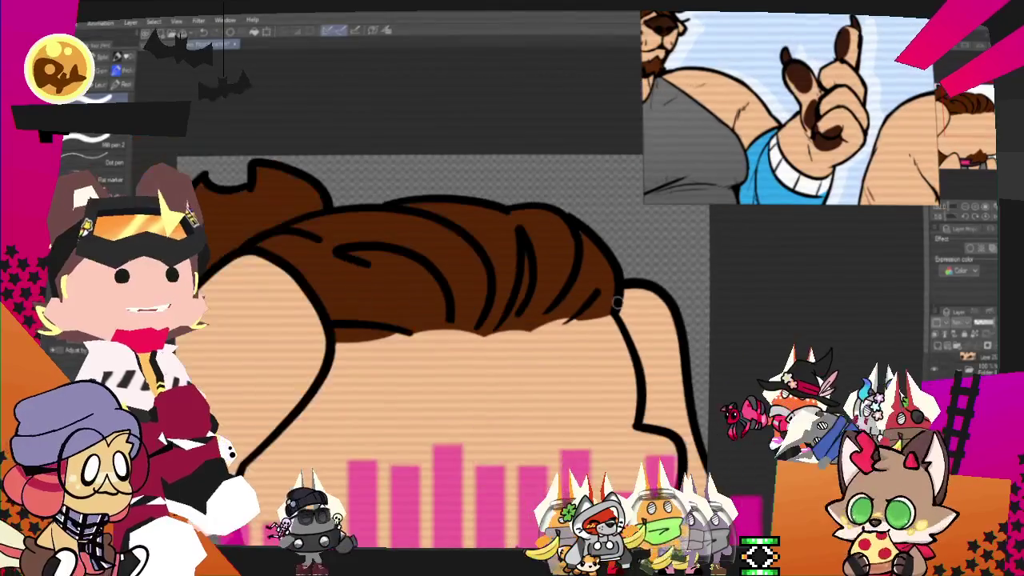
pyautogui.click(48, 22)
pyautogui.moveTo(120, 156)
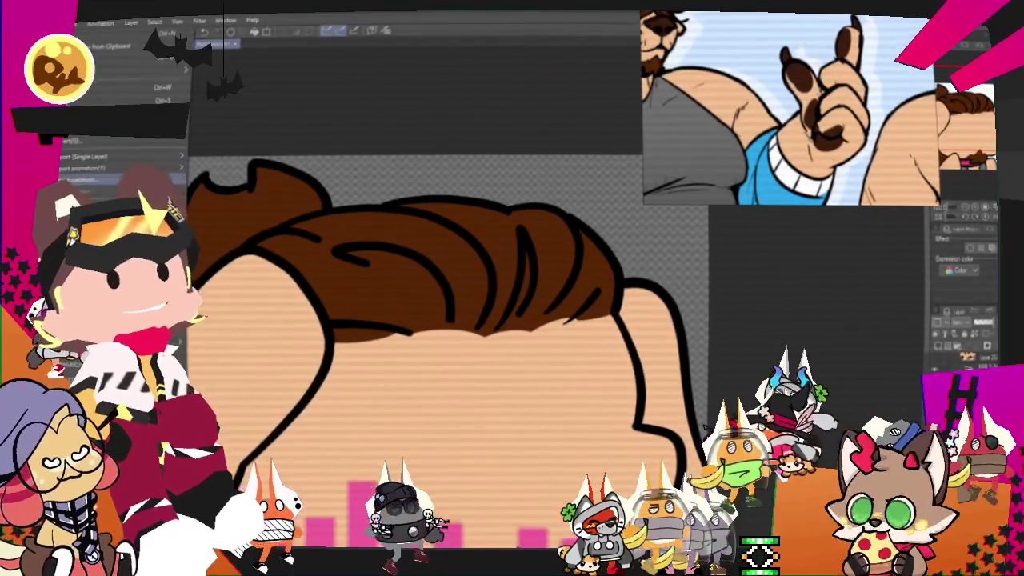
pyautogui.click(215, 186)
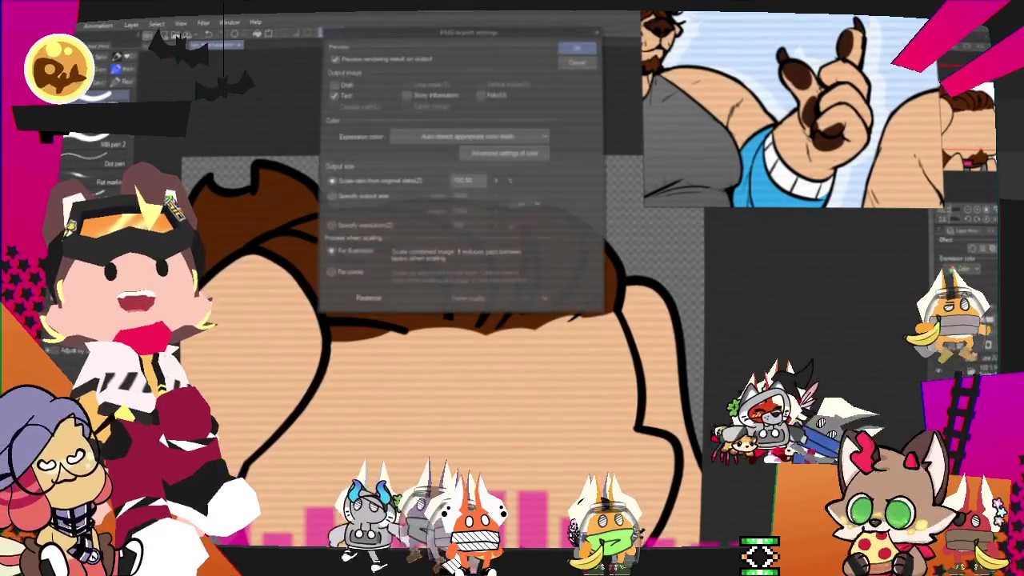
pyautogui.press('Return')
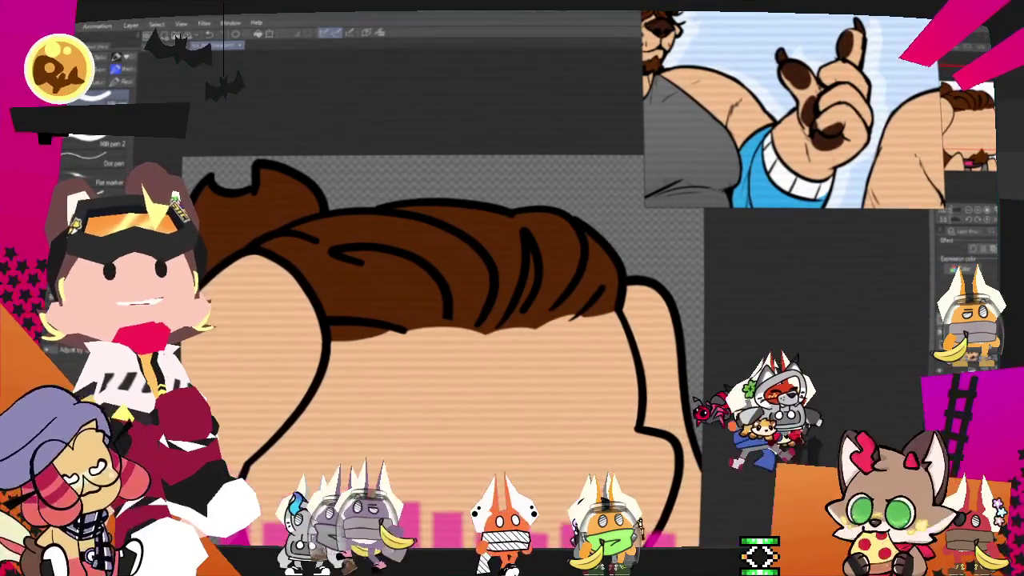
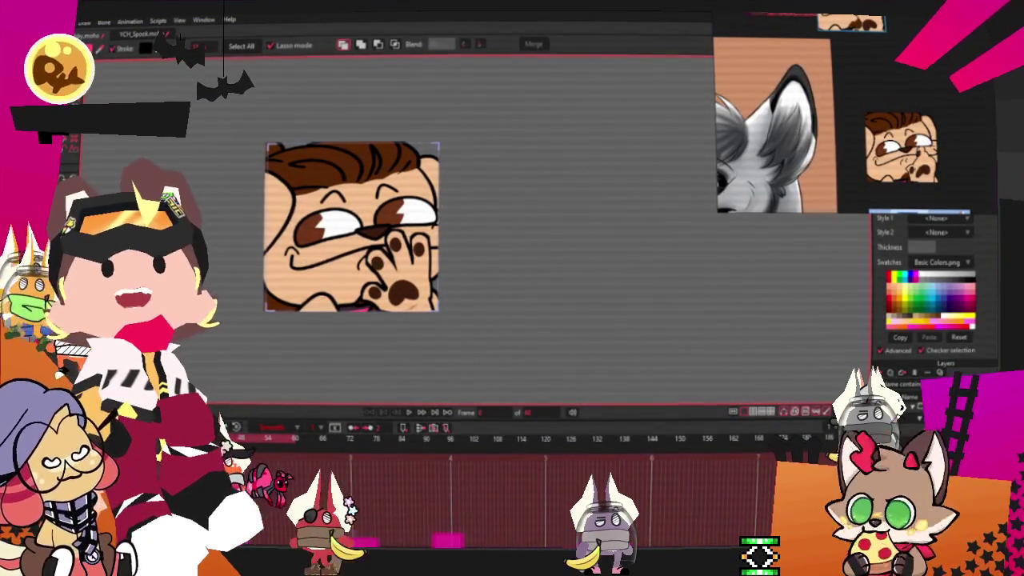
# Step: Clear the old character images from the reference board and reposition the empty board
pyautogui.rightClick(922, 209)
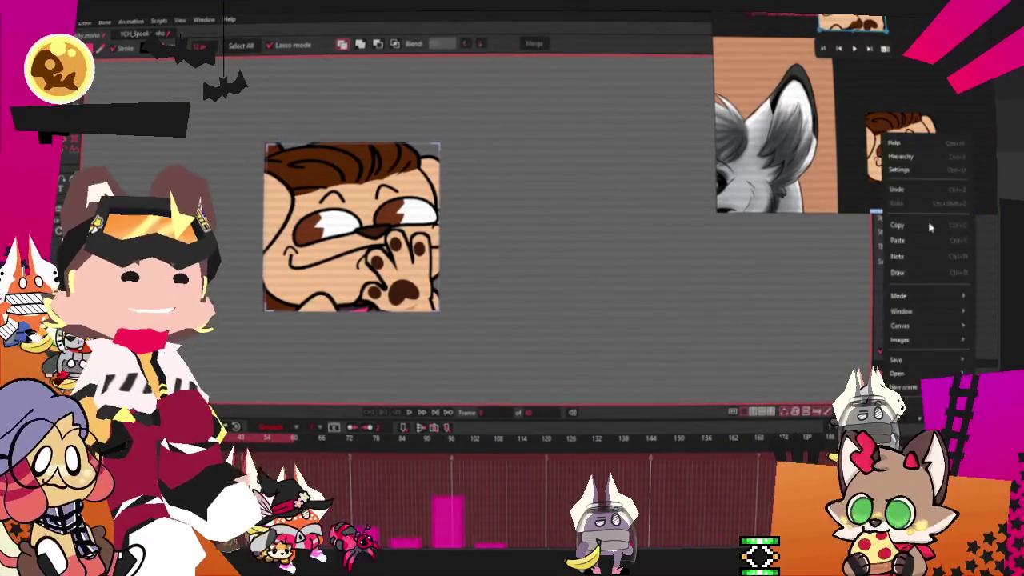
pyautogui.click(902, 388)
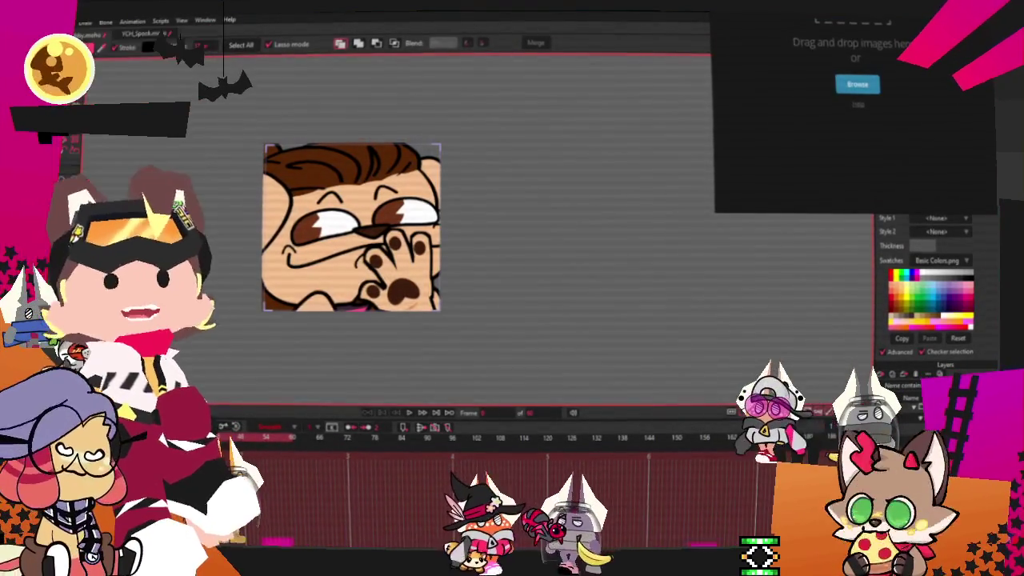
pyautogui.moveTo(927, 69); pyautogui.dragTo(864, 187)
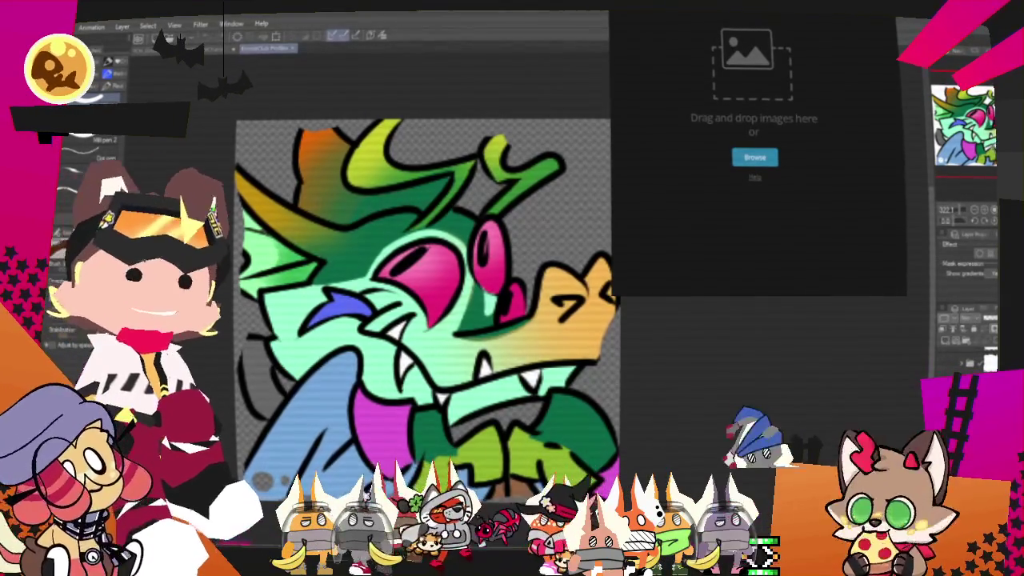
# Step: Add two green-haired character reference images side by side on the reference board
pyautogui.moveTo(777, 42); pyautogui.dragTo(768, 104)
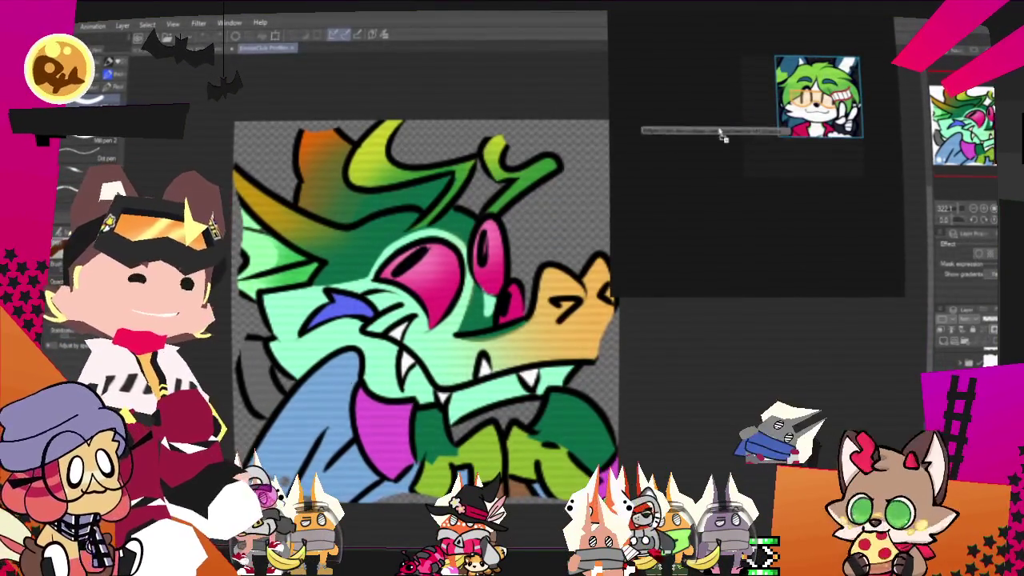
pyautogui.moveTo(815, 96); pyautogui.dragTo(736, 119)
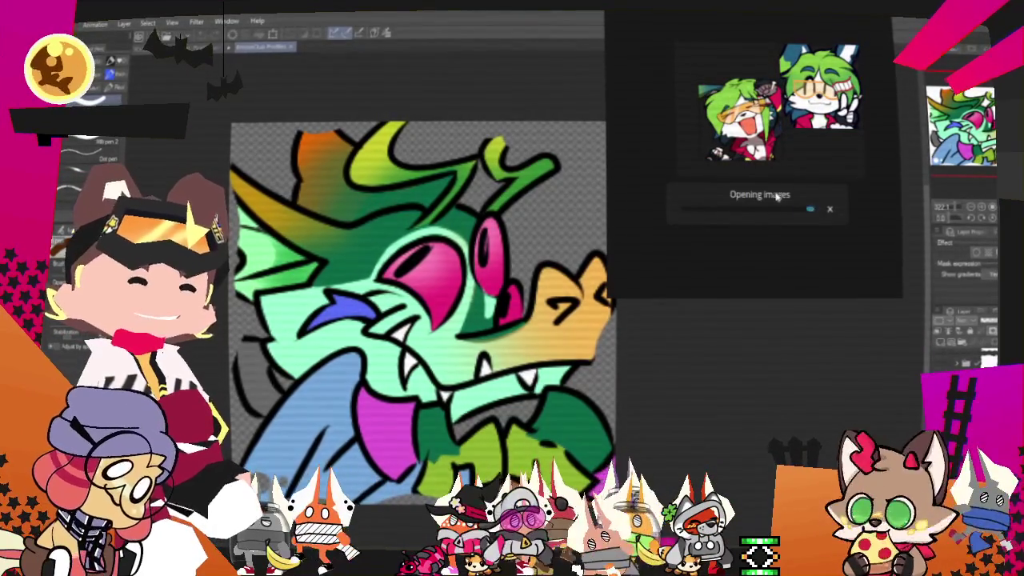
pyautogui.scroll(2, 764, 230)
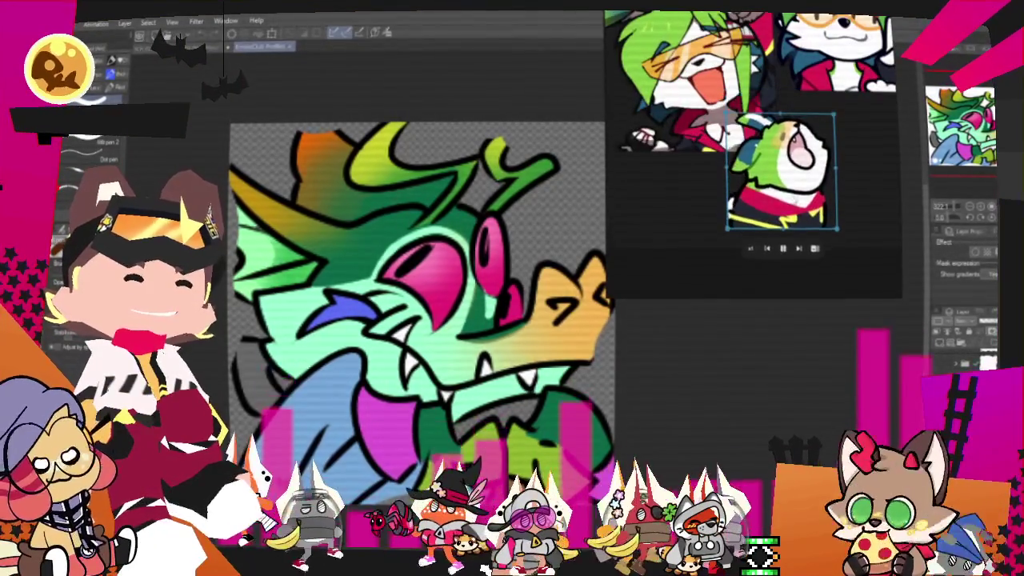
pyautogui.scroll(-2, 763, 229)
pyautogui.scroll(-1, 763, 200)
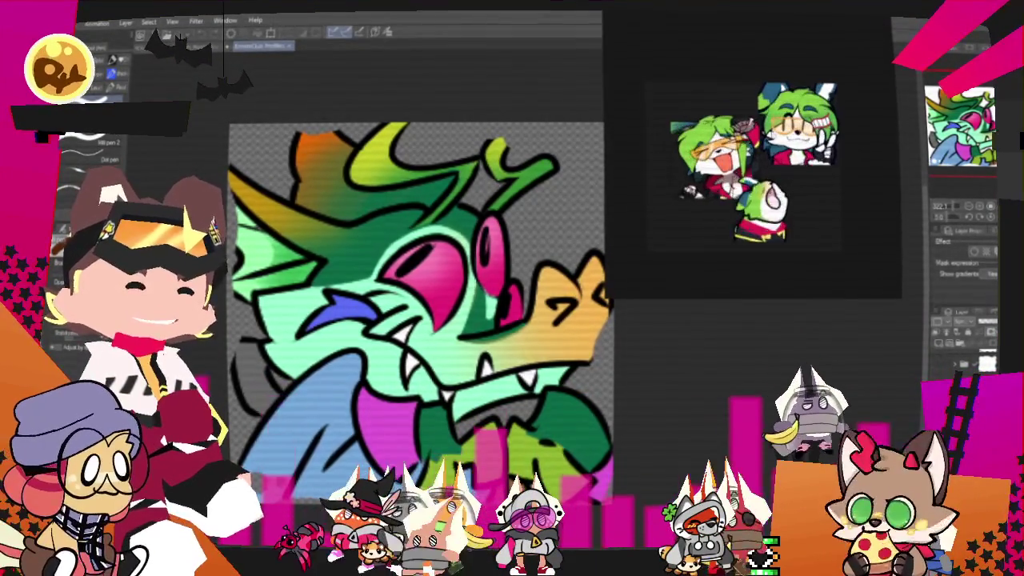
pyautogui.scroll(1, 752, 168)
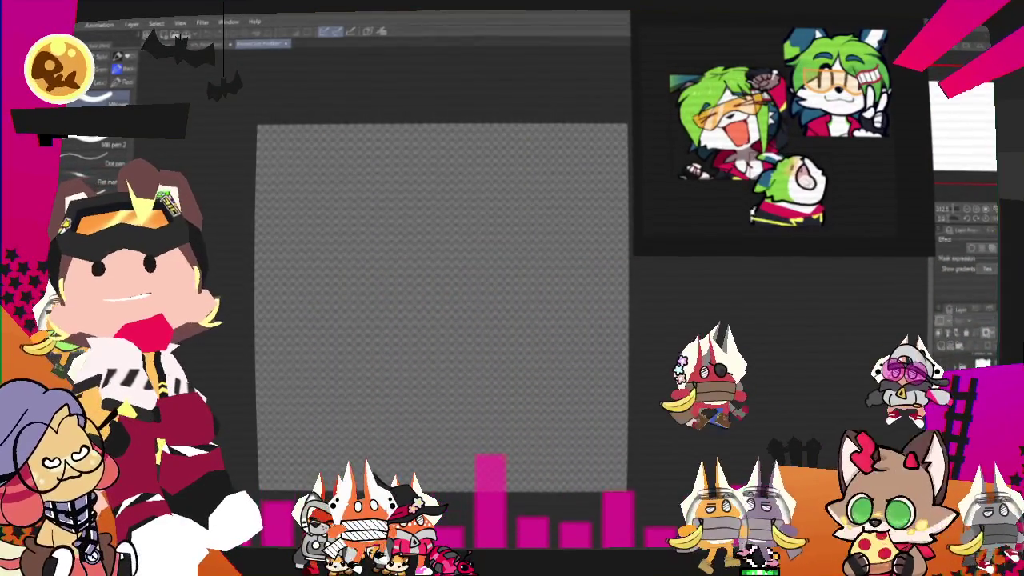
# Step: Switch to the pencil brushes and draw a first curved stroke across the canvas
pyautogui.scroll(-1, 461, 298)
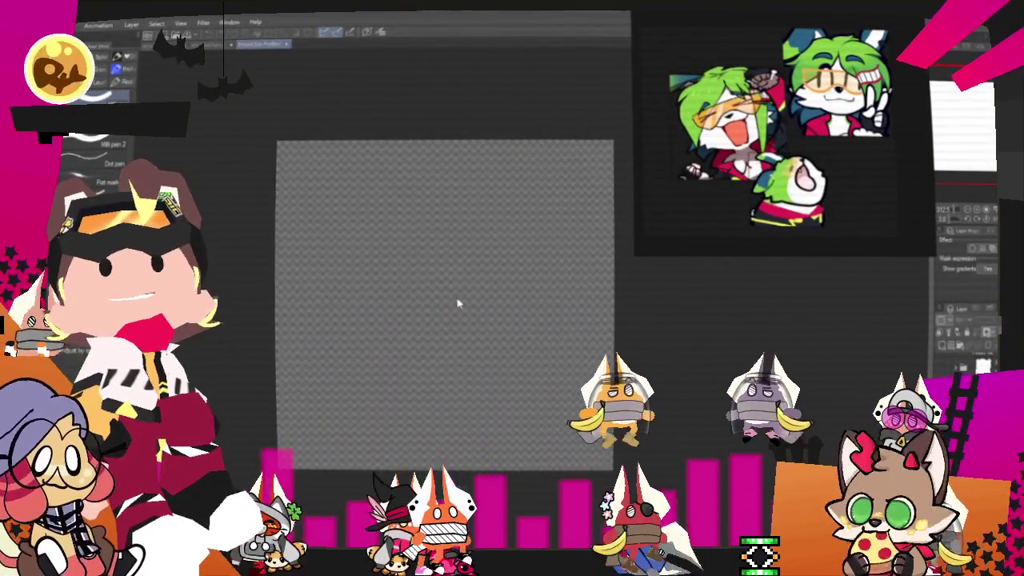
pyautogui.scroll(1, 456, 303)
pyautogui.scroll(1, 449, 306)
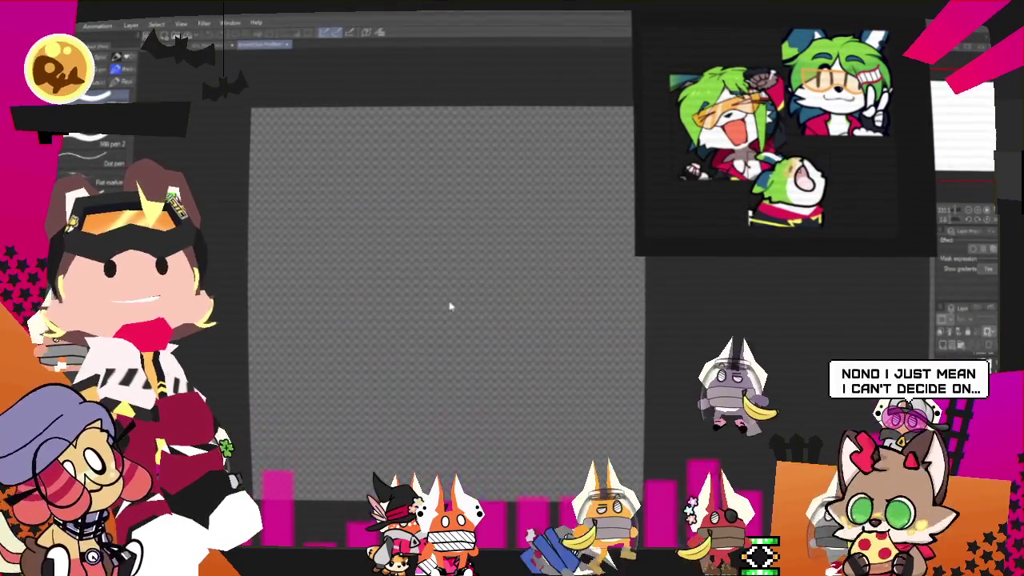
pyautogui.scroll(-1, 444, 294)
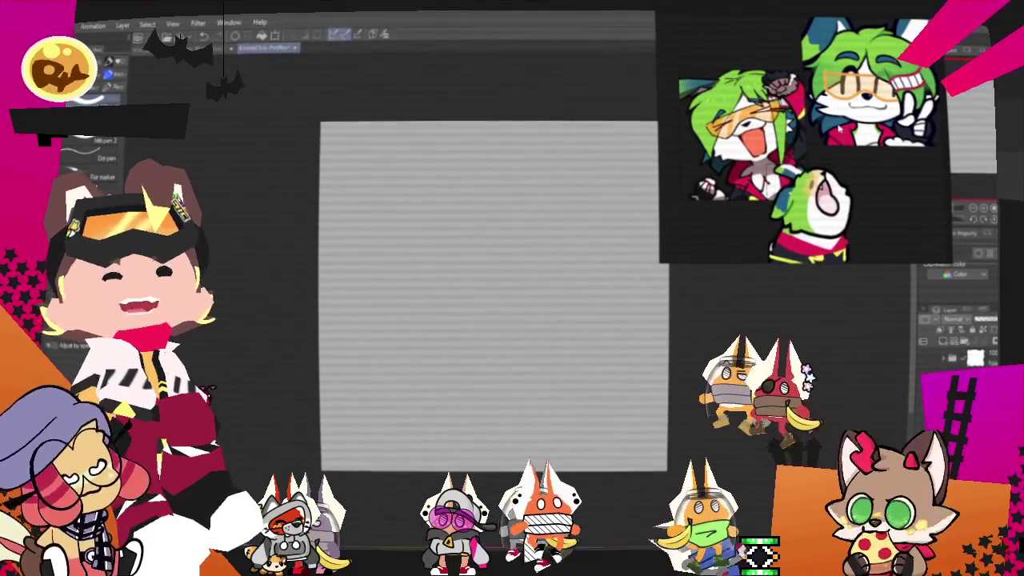
pyautogui.press('p')
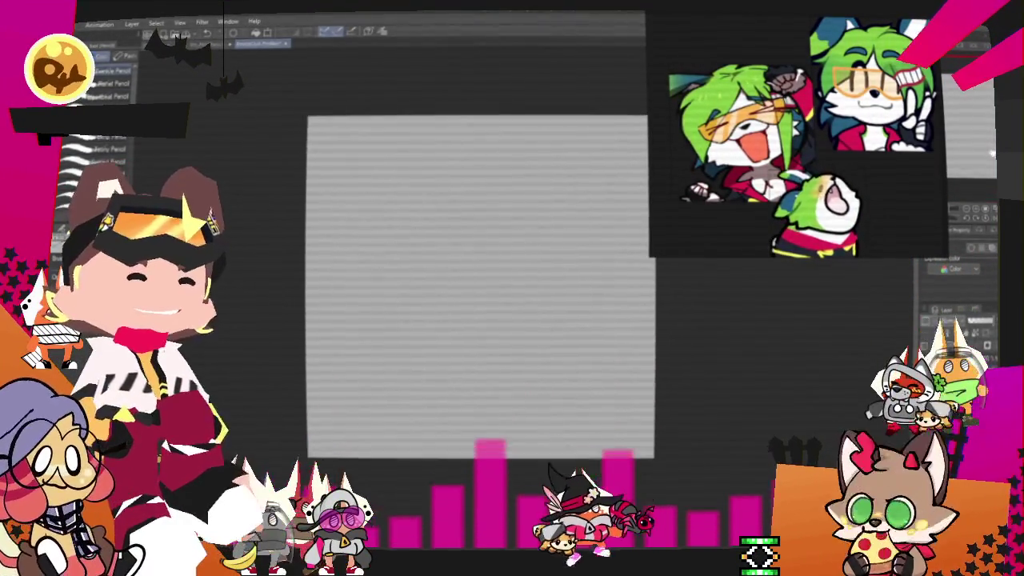
pyautogui.moveTo(409, 244); pyautogui.dragTo(561, 187)
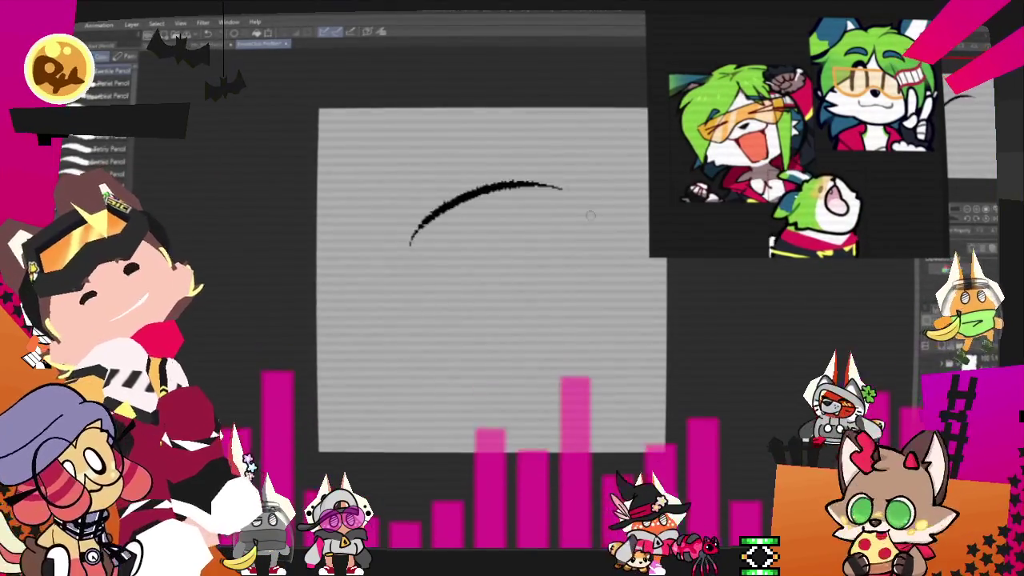
# Step: Replace the first stroke with a rough head circle sketched in four pencil strokes
pyautogui.hotkey('ctrl', 'z')
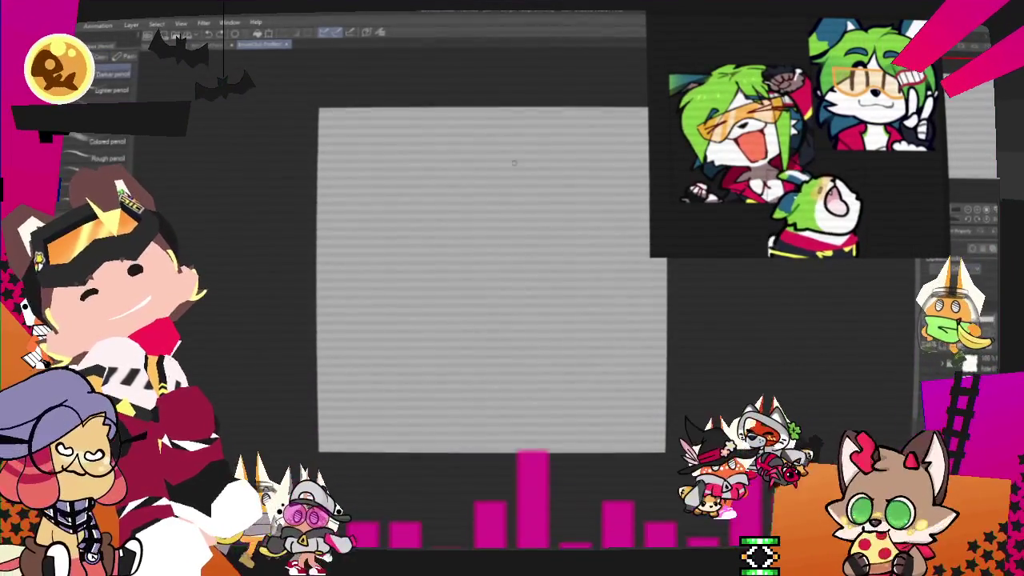
pyautogui.moveTo(391, 234); pyautogui.dragTo(534, 160)
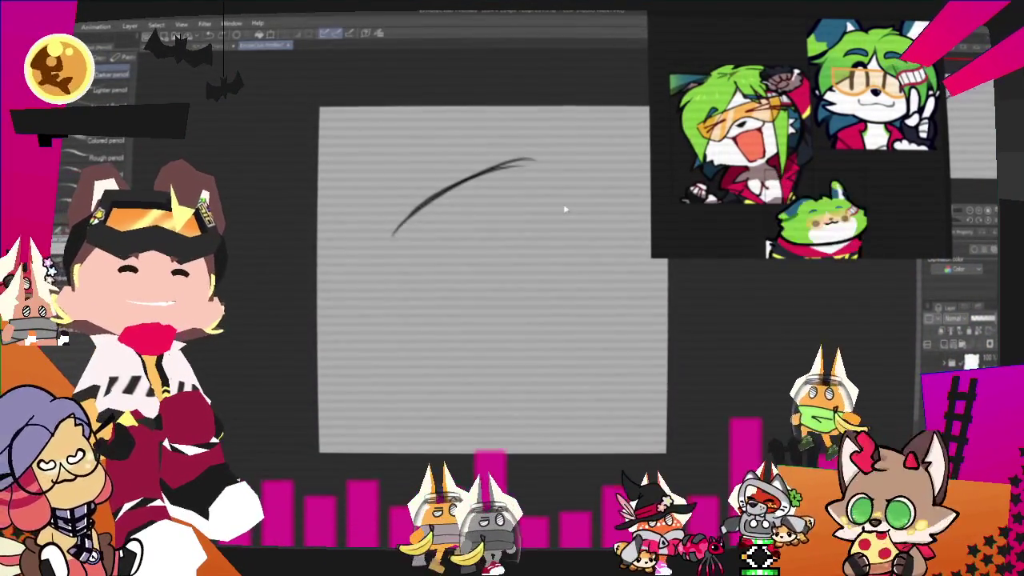
pyautogui.moveTo(524, 158); pyautogui.dragTo(606, 268)
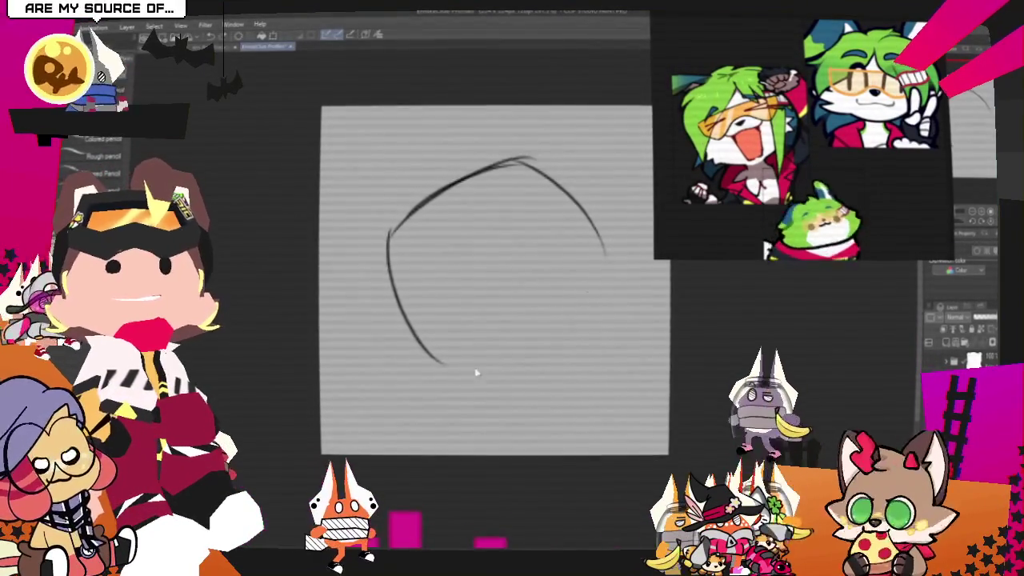
pyautogui.moveTo(452, 374); pyautogui.dragTo(544, 351)
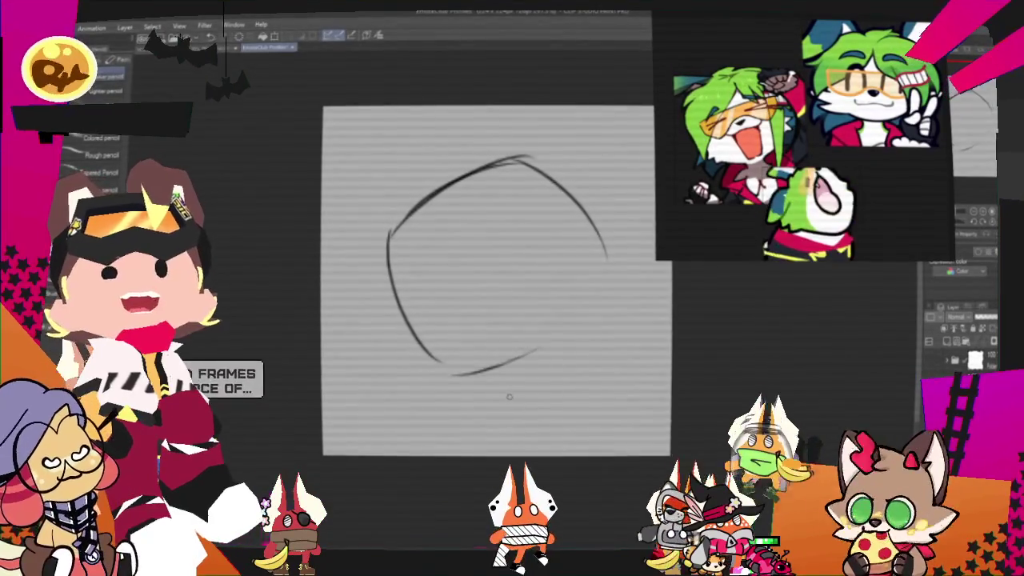
pyautogui.moveTo(472, 374); pyautogui.dragTo(610, 297)
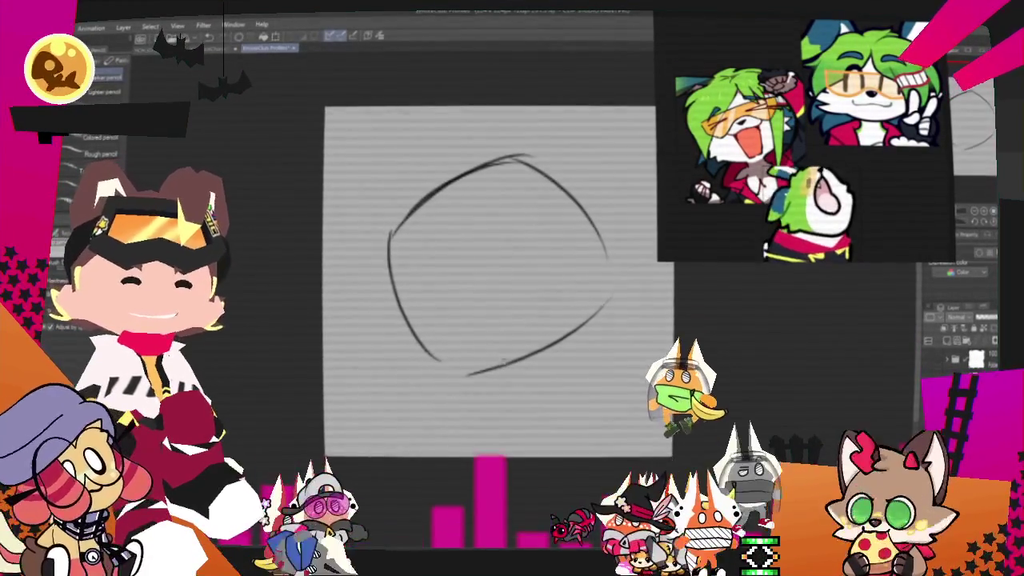
# Step: Rotate and enlarge the sketched head circle with a transform
pyautogui.hotkey('ctrl', 't')
pyautogui.moveTo(641, 351); pyautogui.dragTo(664, 272)
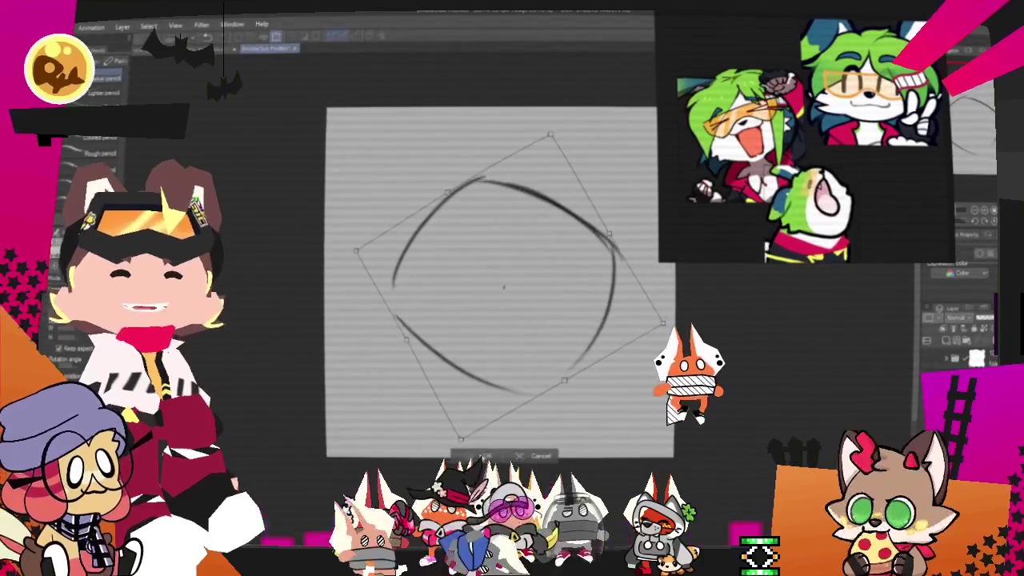
pyautogui.press('Return')
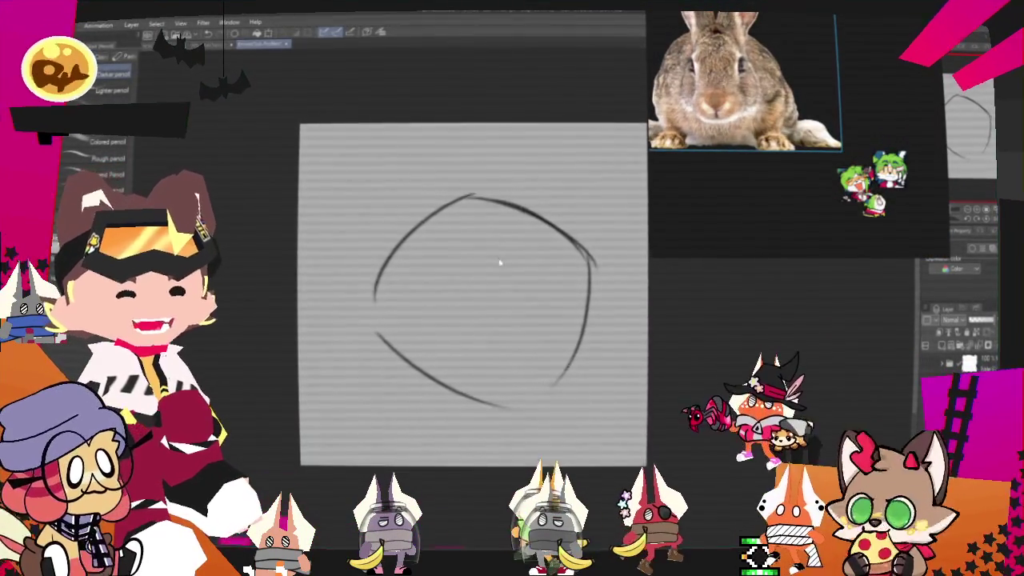
pyautogui.scroll(-2, 507, 295)
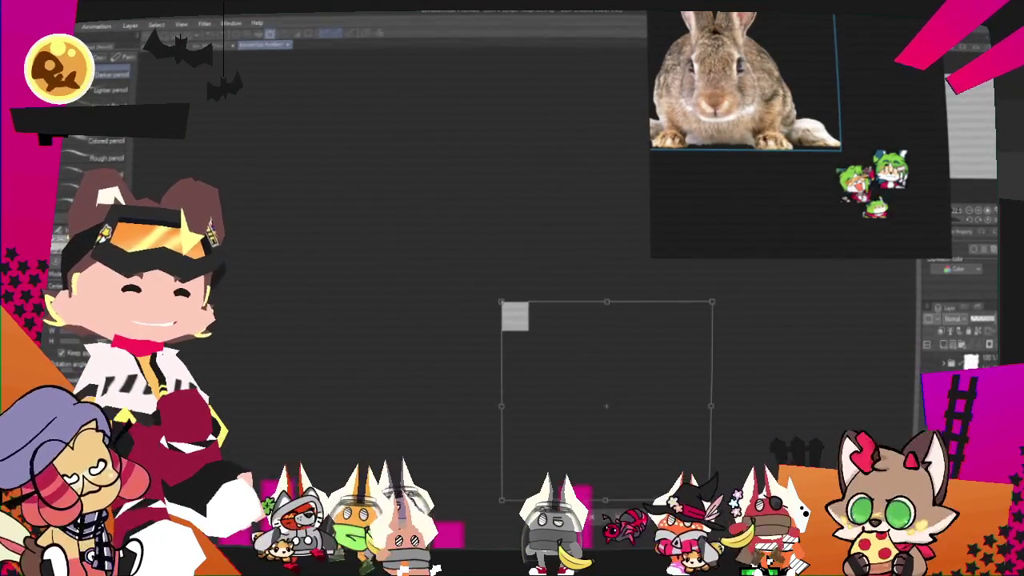
# Step: Scale the placed rabbit photo down so its paws fit on the canvas
pyautogui.moveTo(536, 338); pyautogui.dragTo(707, 472)
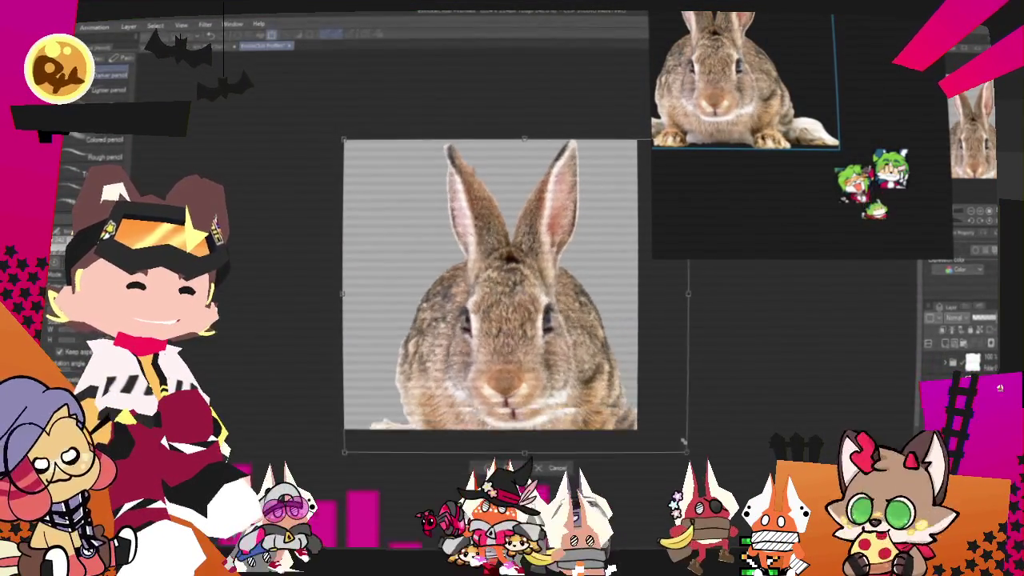
pyautogui.moveTo(685, 441); pyautogui.dragTo(626, 395)
pyautogui.press('Return')
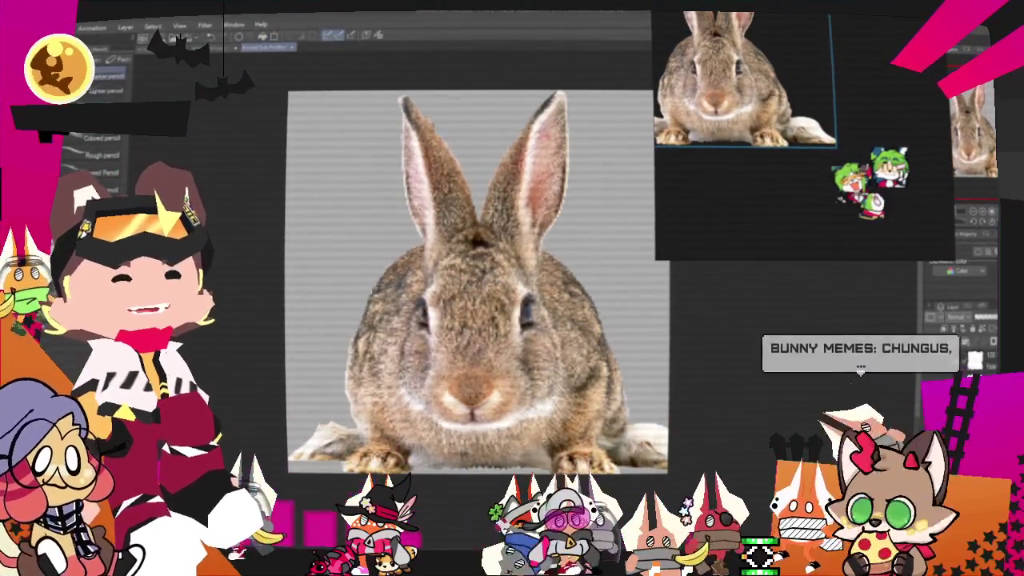
pyautogui.press('p')
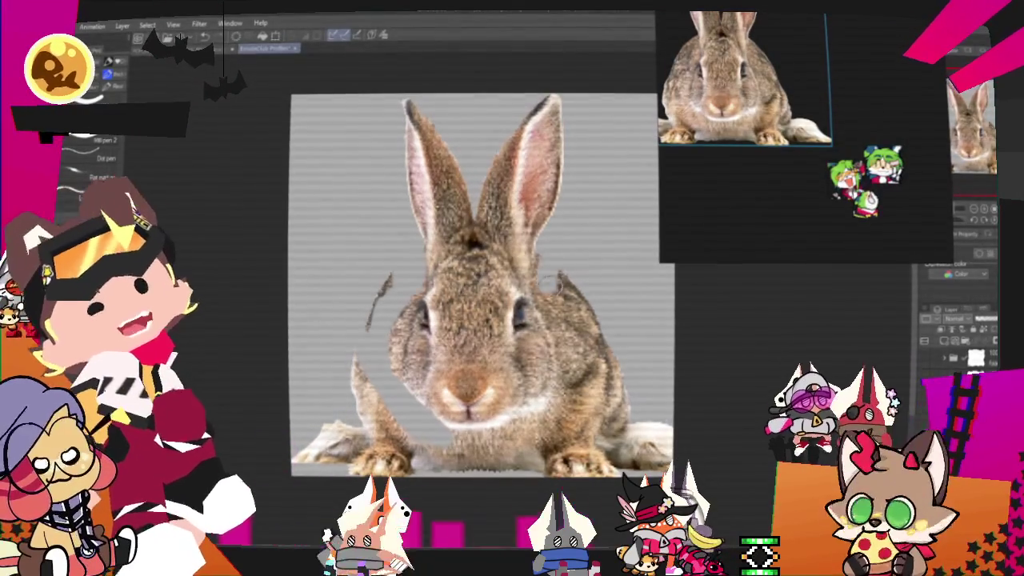
# Step: Erase the rabbit's side fur, hind legs and the fur along the canvas bottom
pyautogui.moveTo(598, 279); pyautogui.dragTo(546, 252)
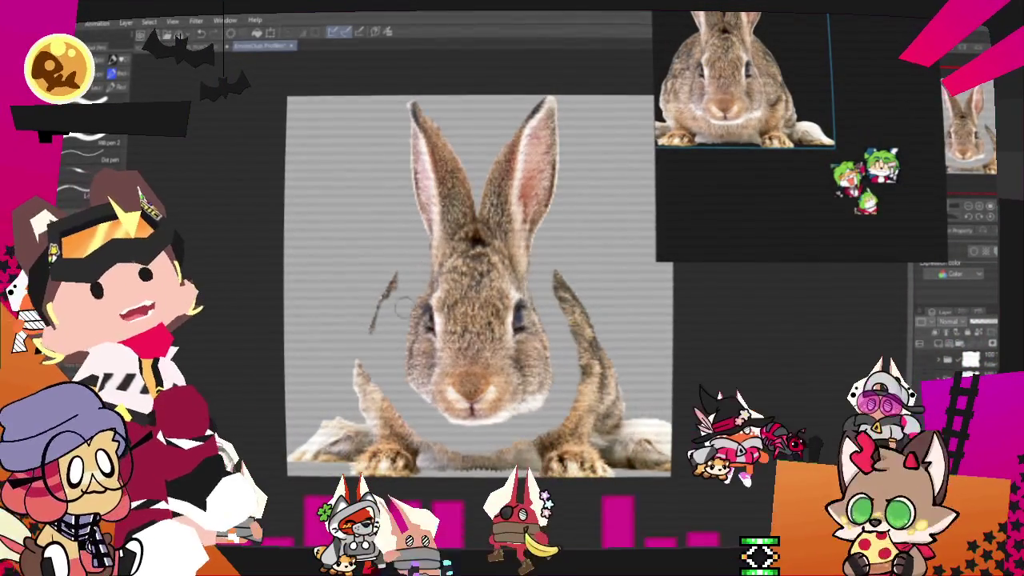
pyautogui.moveTo(564, 296)
pyautogui.mouseDown()
pyautogui.moveTo(588, 378)
pyautogui.moveTo(695, 436)
pyautogui.mouseUp()
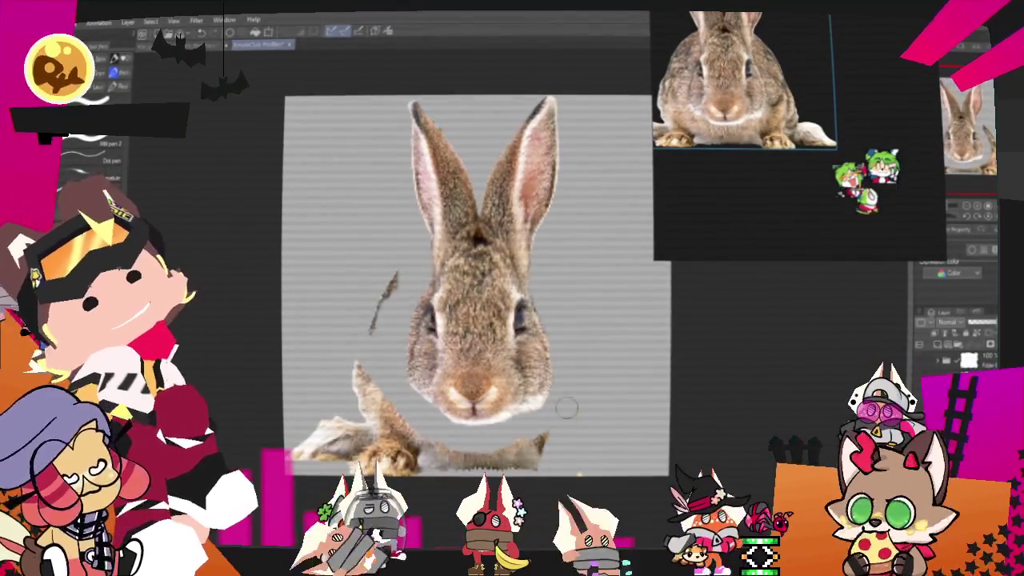
pyautogui.moveTo(516, 444); pyautogui.dragTo(452, 463)
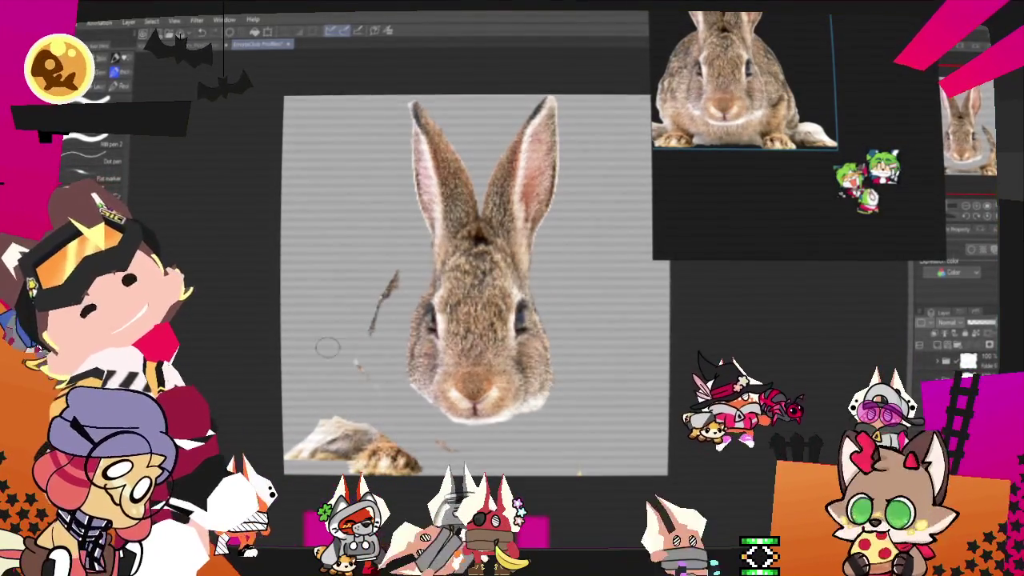
pyautogui.moveTo(375, 438); pyautogui.dragTo(303, 454)
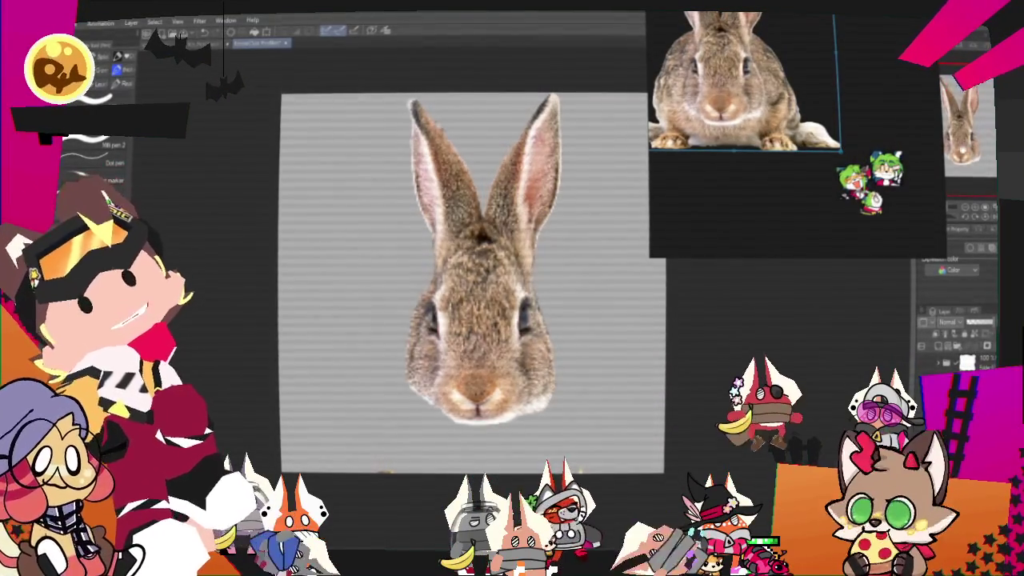
# Step: Recentre the view and tilt the rabbit head slightly counterclockwise
pyautogui.moveTo(413, 523); pyautogui.dragTo(386, 553)
pyautogui.hotkey('ctrl', 't')
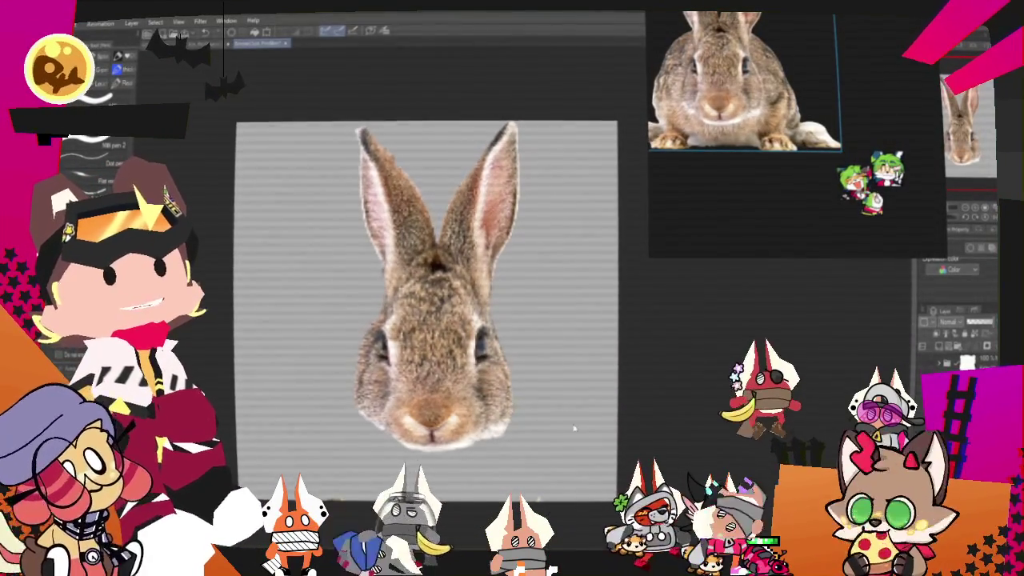
pyautogui.moveTo(702, 388); pyautogui.dragTo(704, 368)
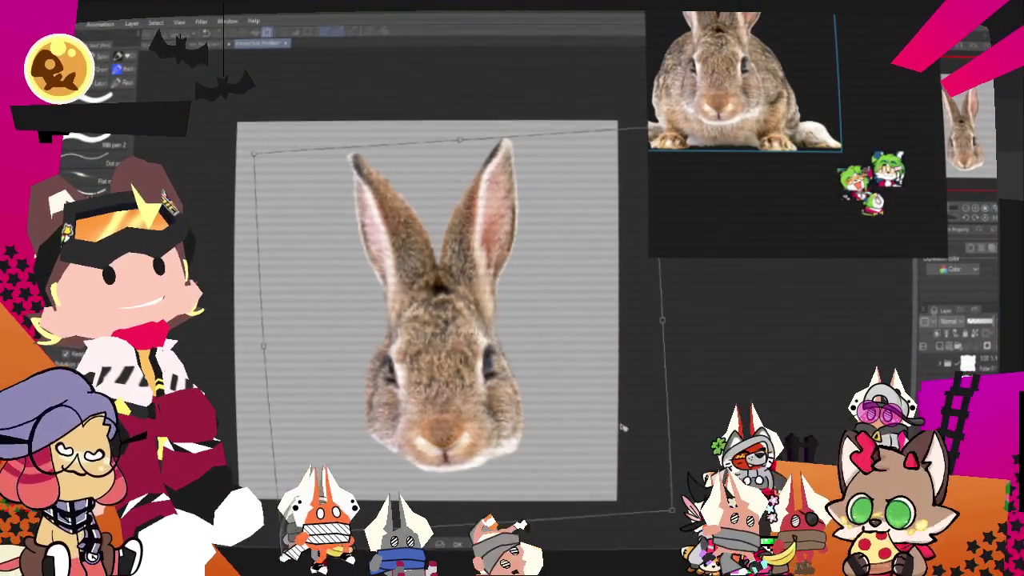
pyautogui.press('Return')
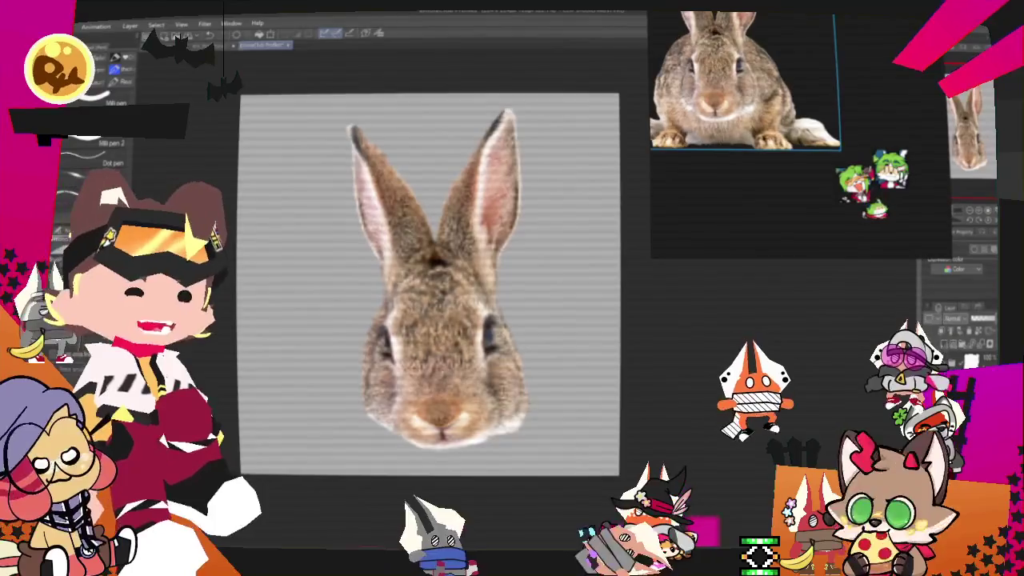
pyautogui.rightClick(959, 358)
pyautogui.moveTo(960, 249)
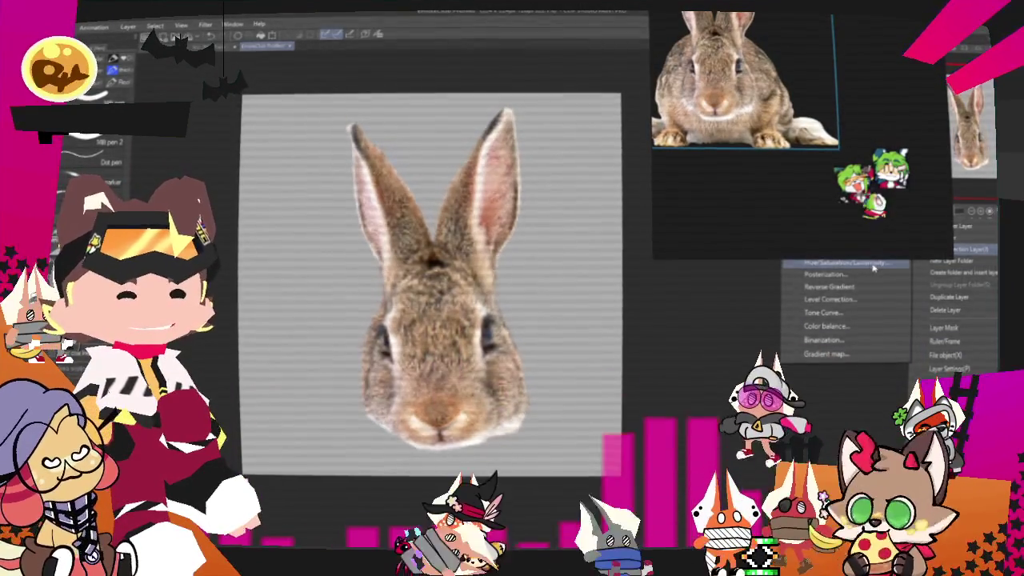
# Step: Add a Hue/Saturation/Luminosity correction layer shifting the rabbit's hue toward green
pyautogui.click(970, 329)
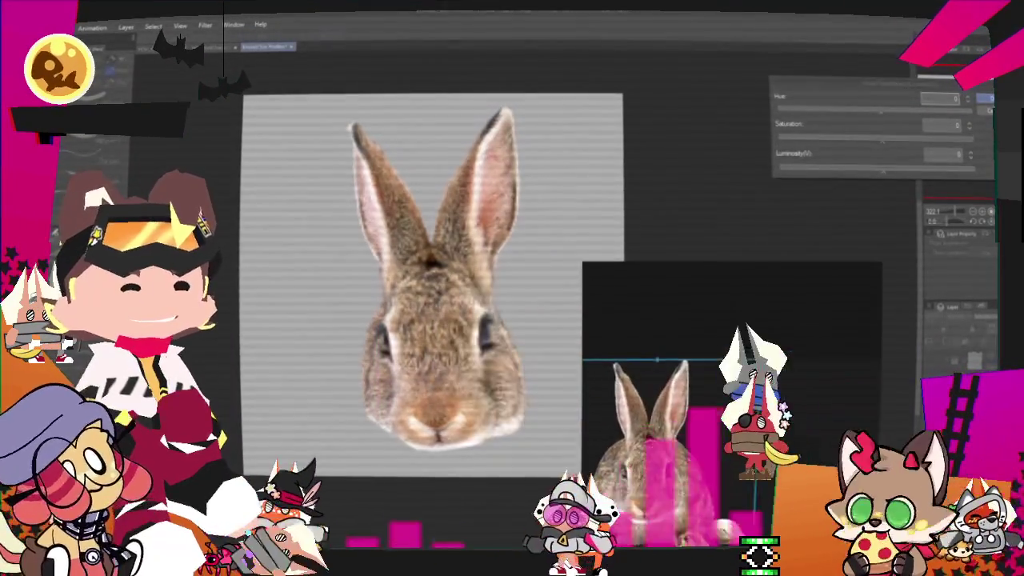
pyautogui.moveTo(858, 114); pyautogui.dragTo(842, 112)
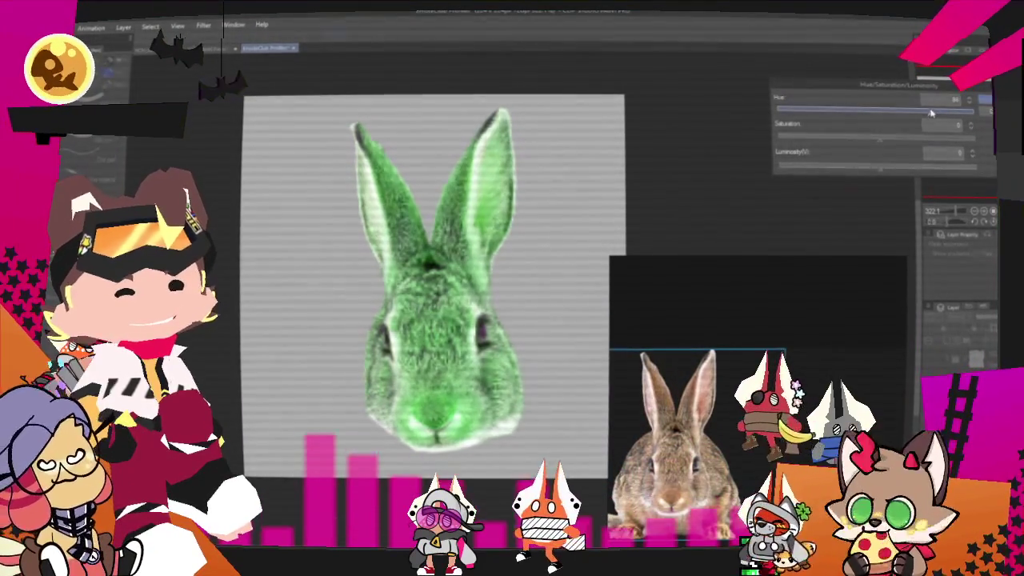
pyautogui.press('Return')
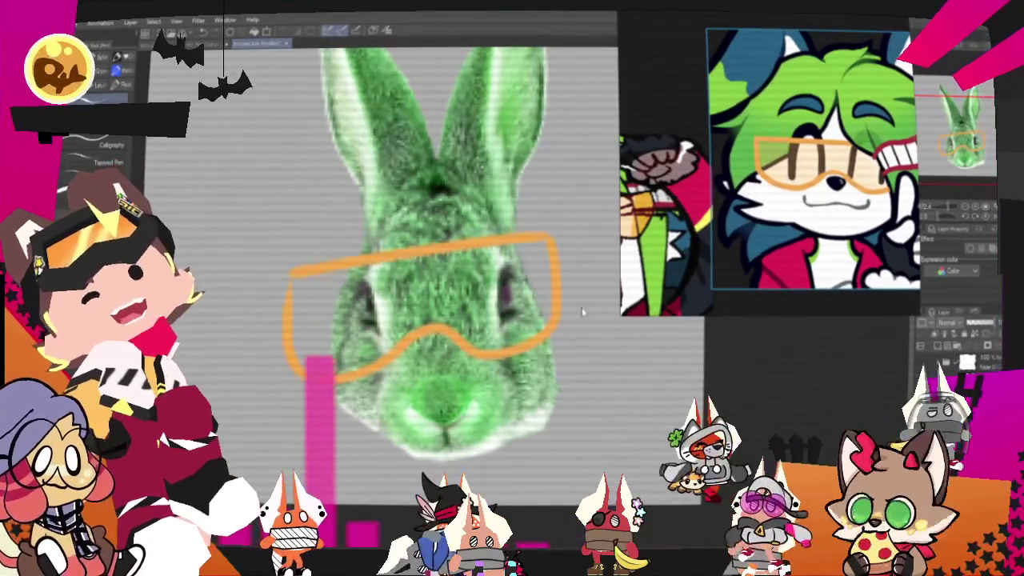
# Step: Redraw the goggles' lower rim in two pen strokes and check it without the photo
pyautogui.hotkey('ctrl', 'z')
pyautogui.moveTo(550, 238); pyautogui.dragTo(461, 341)
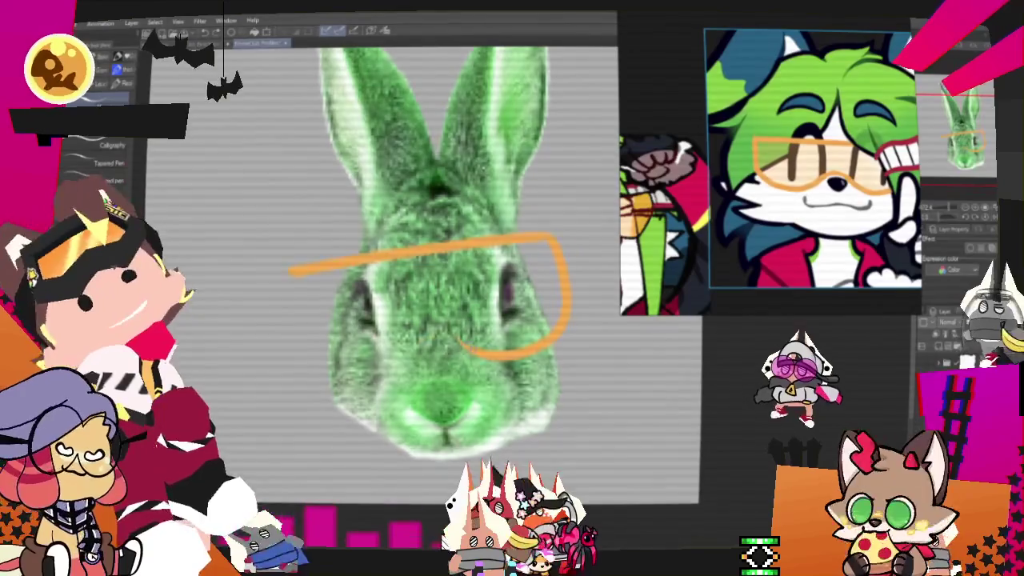
pyautogui.moveTo(462, 341)
pyautogui.mouseDown()
pyautogui.moveTo(336, 364)
pyautogui.moveTo(292, 311)
pyautogui.moveTo(289, 270)
pyautogui.mouseUp()
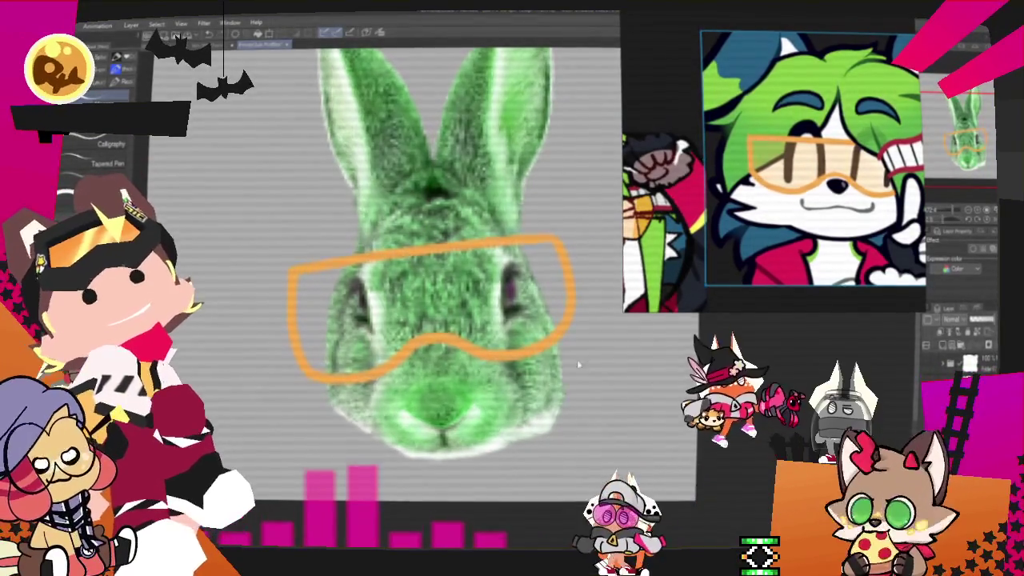
pyautogui.hotkey('ctrl', 't')
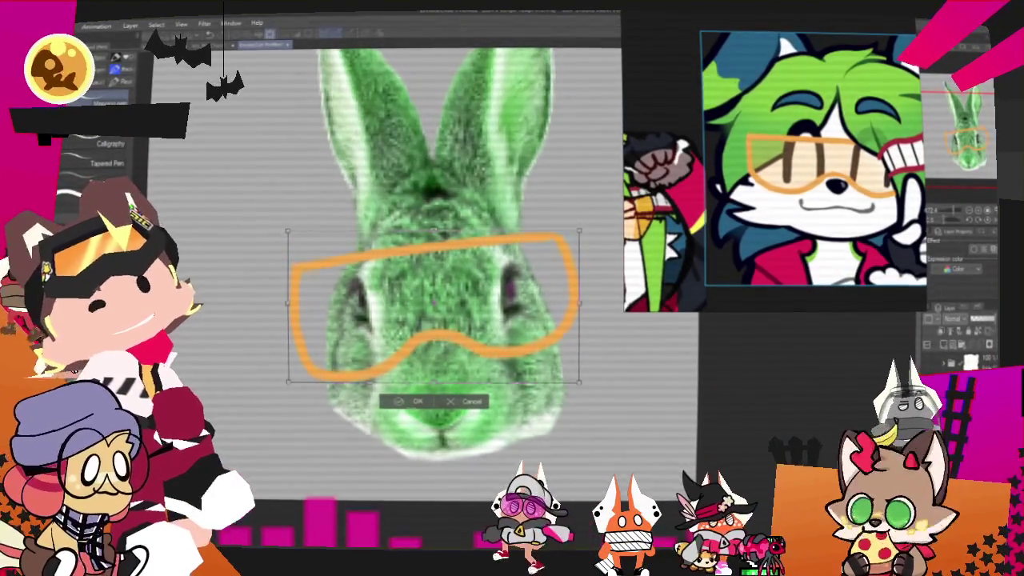
pyautogui.press('Return')
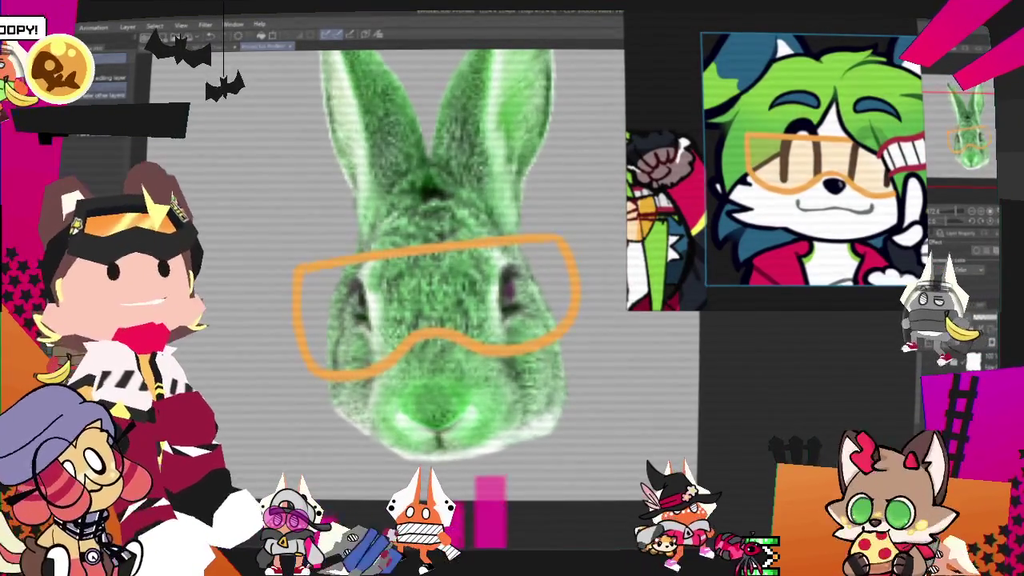
pyautogui.press('Delete')
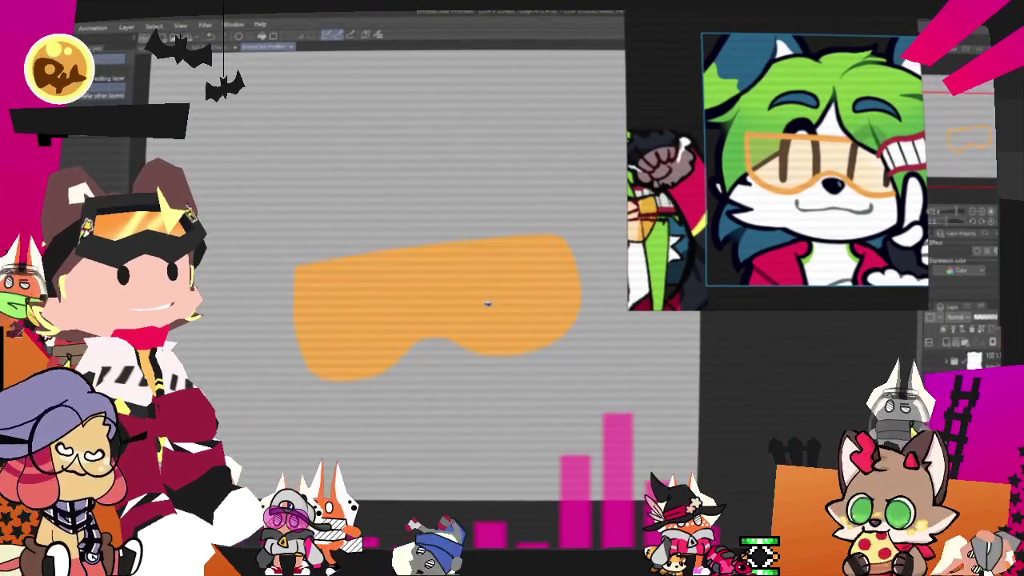
pyautogui.hotkey('ctrl', 'z')
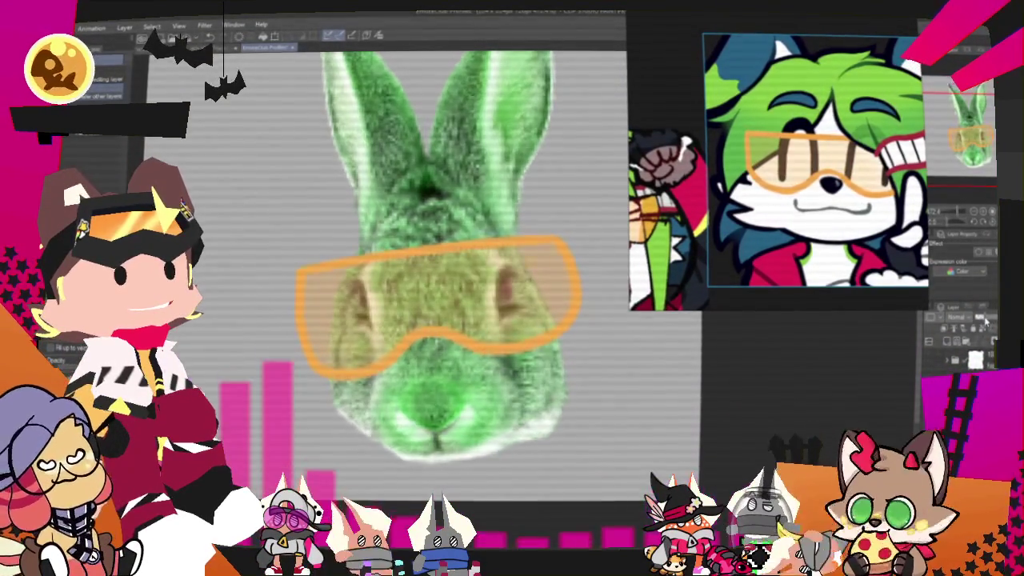
# Step: Try different blending modes on the goggle lens layer, settling on a lighter look
pyautogui.click(982, 317)
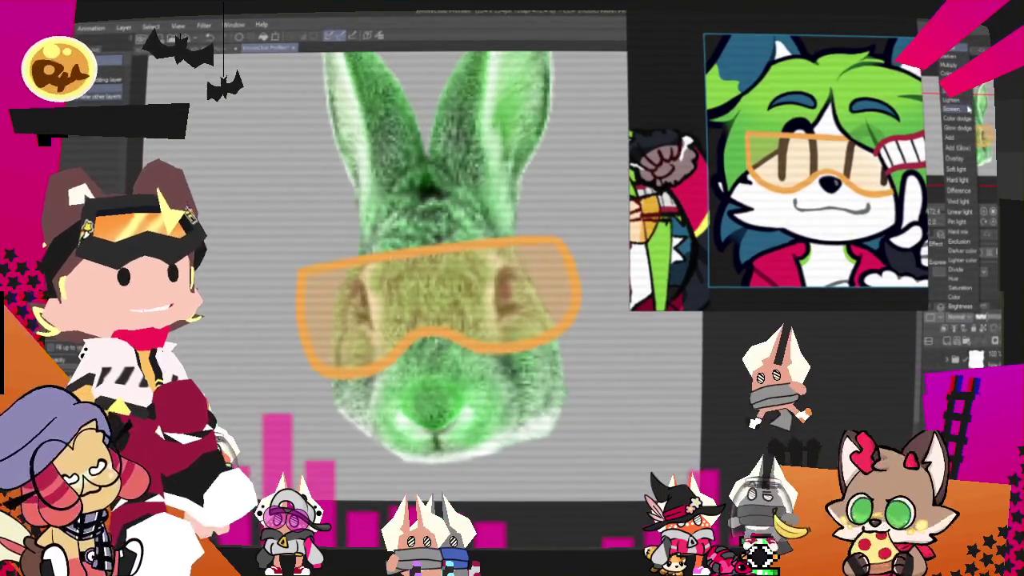
pyautogui.click(952, 296)
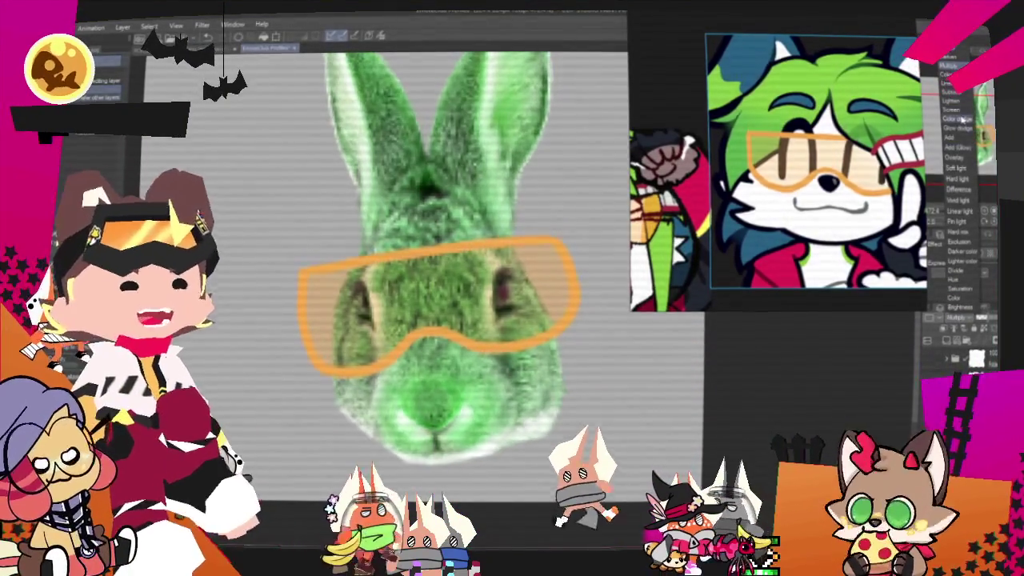
pyautogui.click(971, 118)
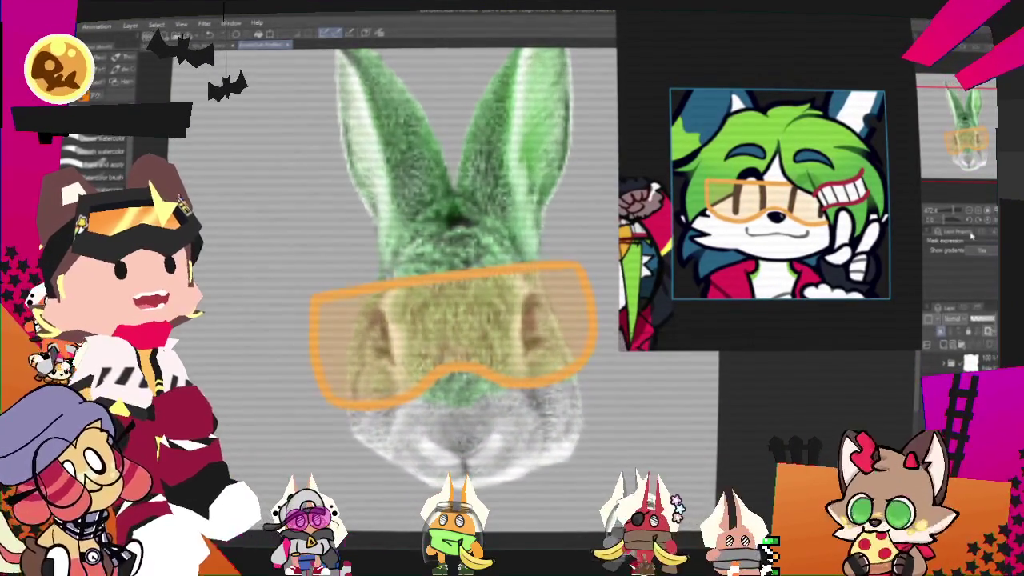
# Step: Clear the green tint from the rabbit's lower face using an ellipse selection
pyautogui.press('m')
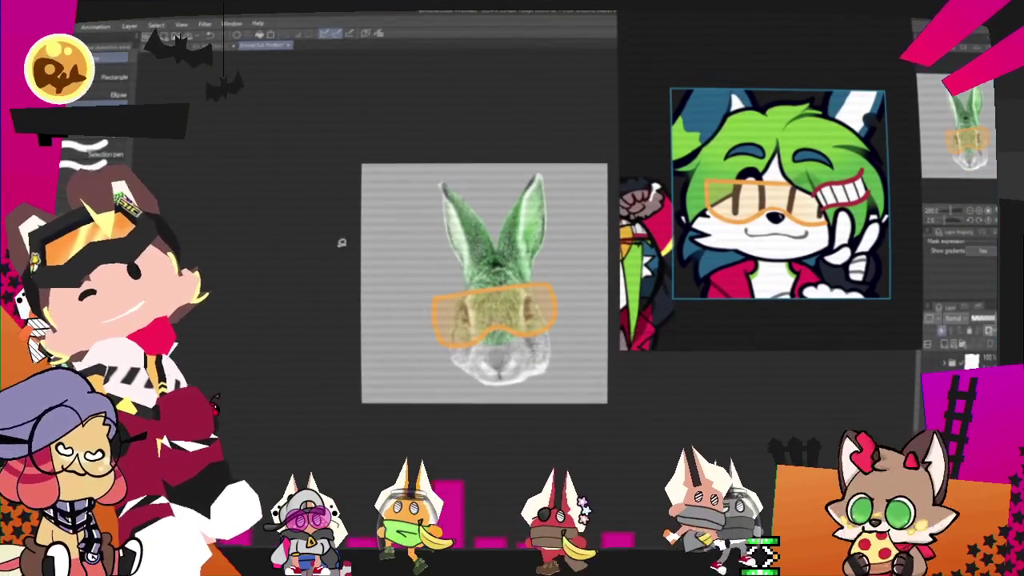
pyautogui.hotkey('ctrl', 'a')
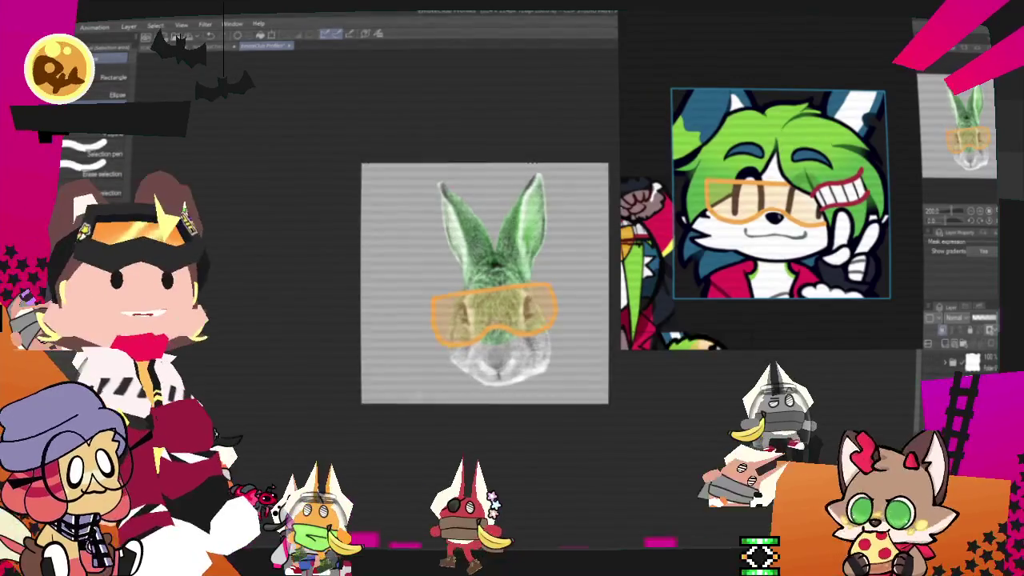
pyautogui.click(502, 254)
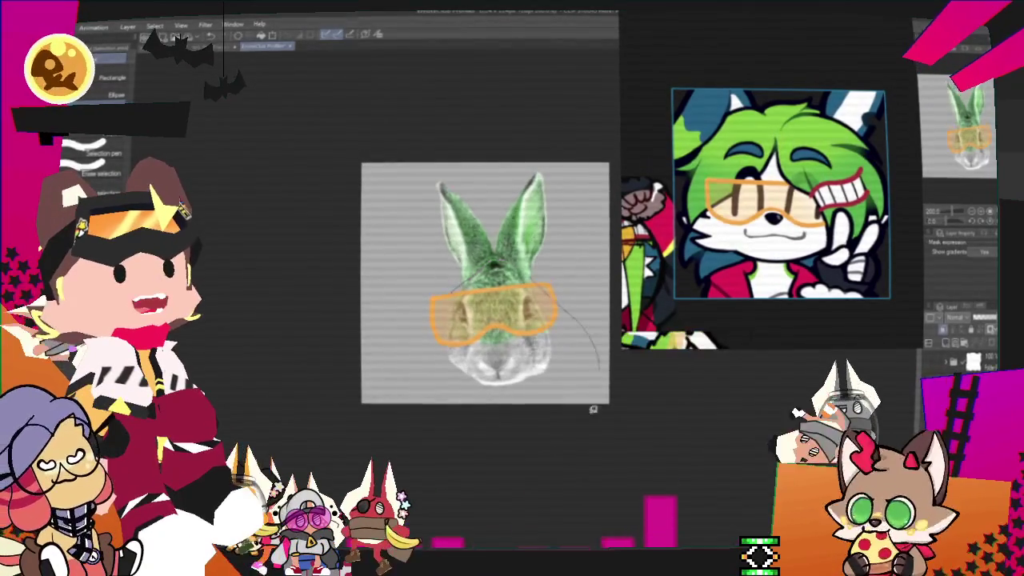
pyautogui.moveTo(404, 284); pyautogui.dragTo(601, 404)
pyautogui.click(490, 421)
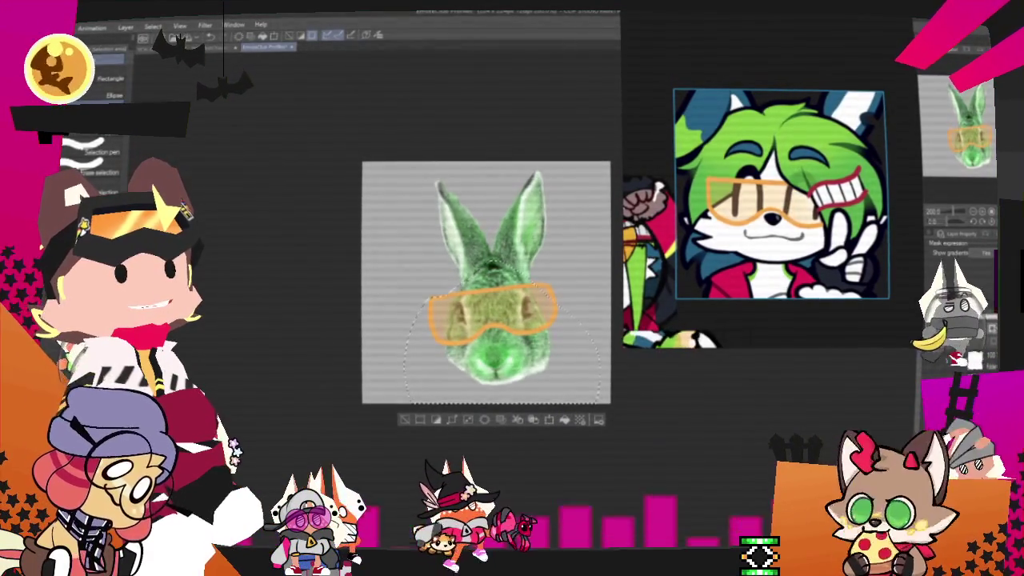
pyautogui.click(563, 420)
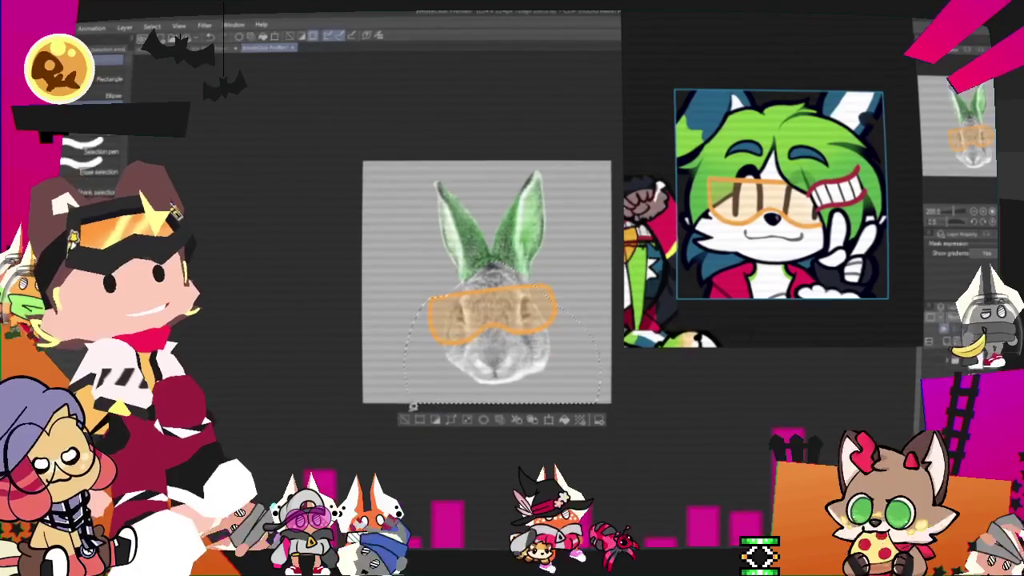
pyautogui.click(434, 423)
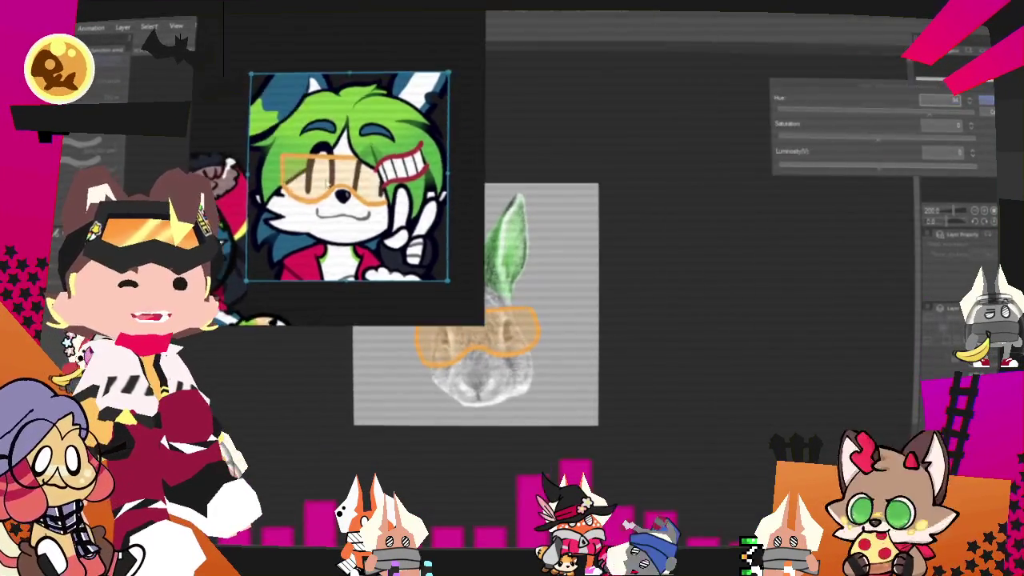
# Step: Shift the ears' hue from green to blue
pyautogui.moveTo(883, 119); pyautogui.dragTo(787, 144)
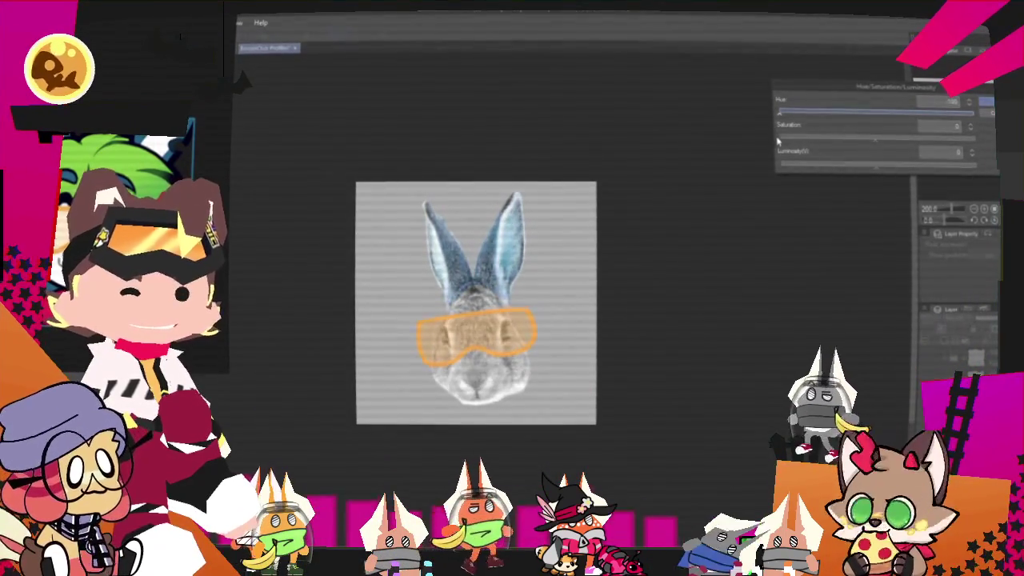
pyautogui.click(987, 102)
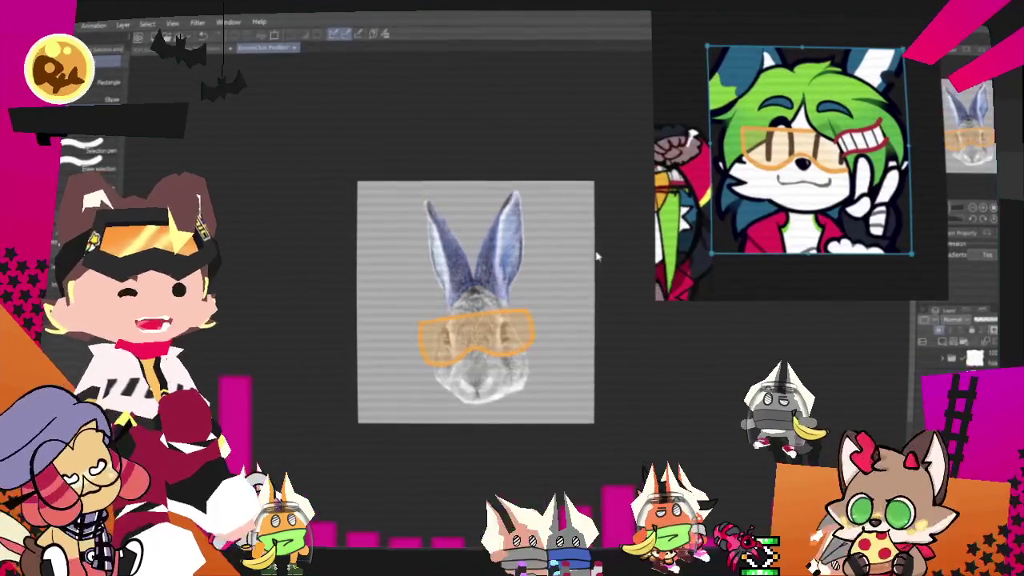
pyautogui.scroll(3, 458, 300)
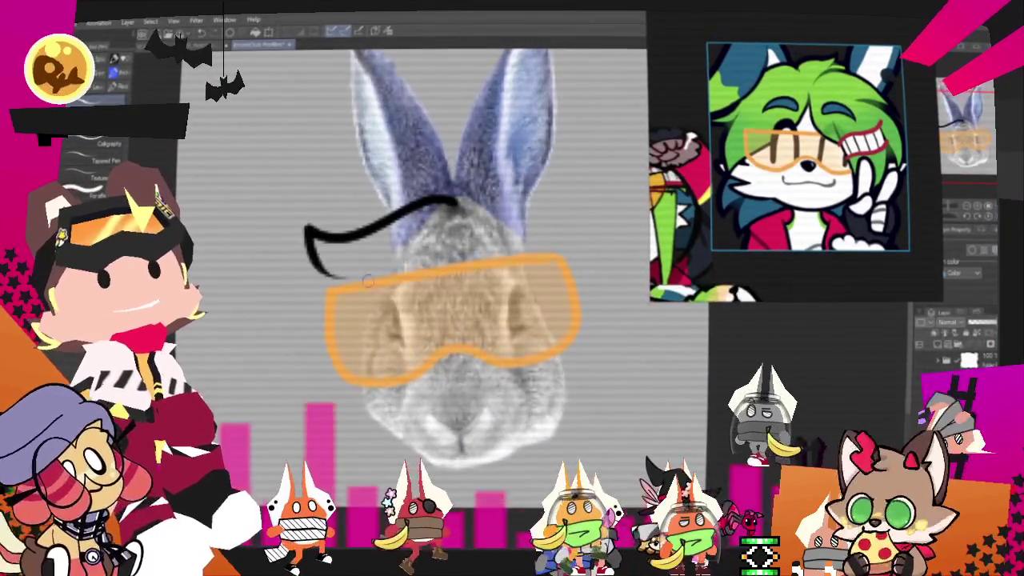
# Step: Ink the spiky hair outline beside the goggles with the G-pen, undoing one bad curve
pyautogui.moveTo(324, 276); pyautogui.dragTo(327, 356)
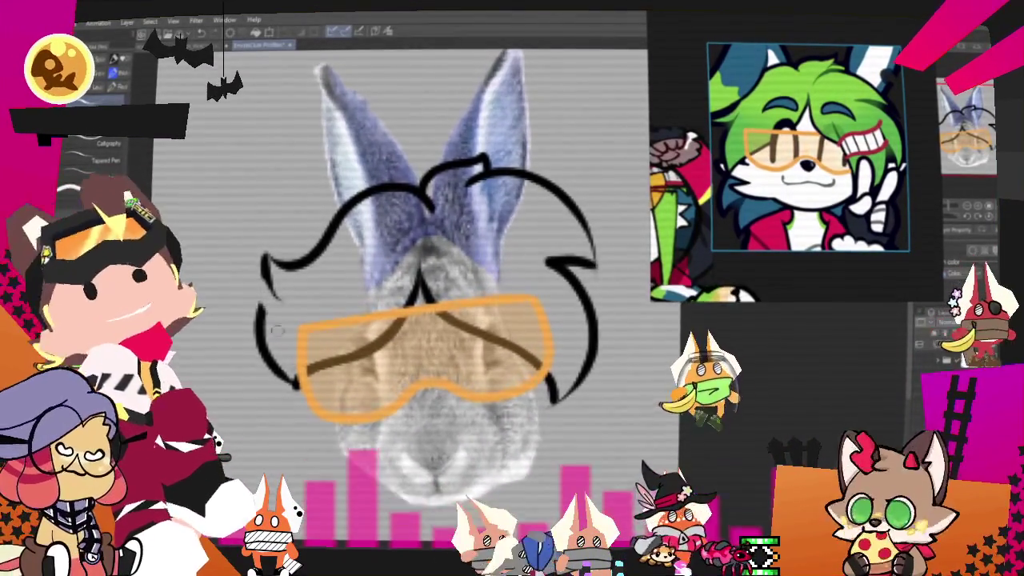
pyautogui.hotkey('ctrl', 'z')
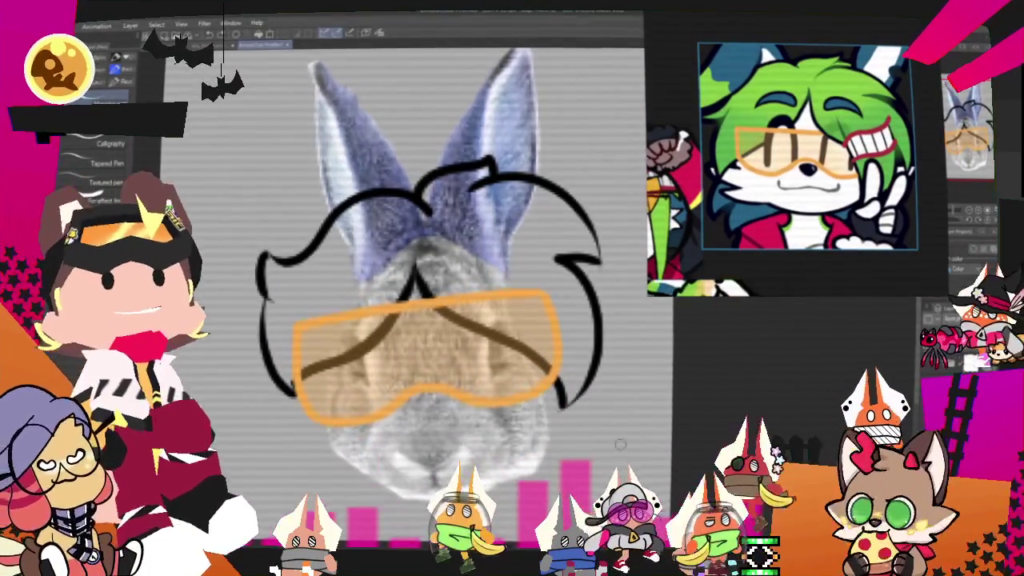
pyautogui.scroll(-3, 620, 444)
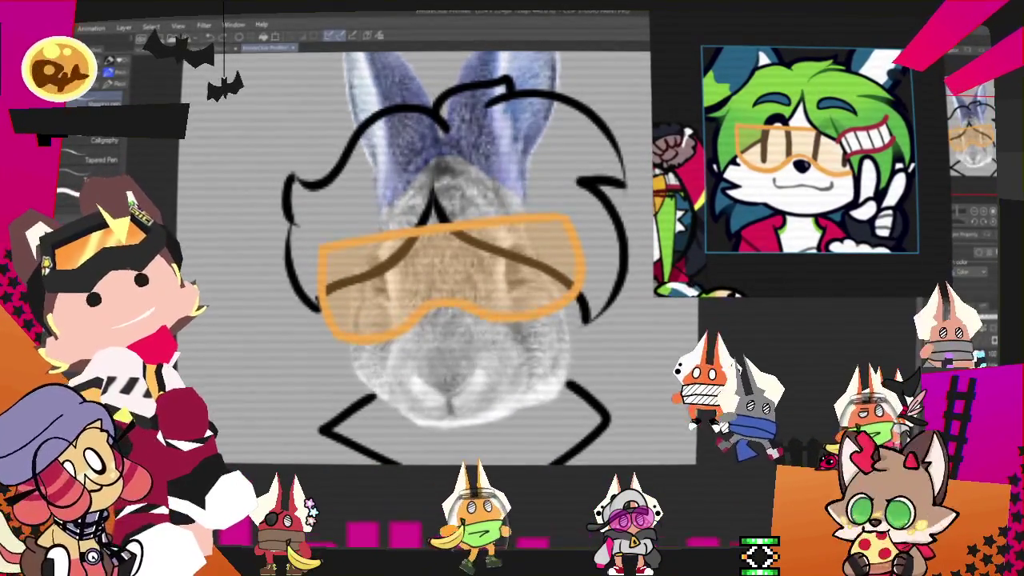
# Step: Draw the jacket's front edge line below the chin and bring the jacket area into view
pyautogui.moveTo(505, 418); pyautogui.dragTo(504, 462)
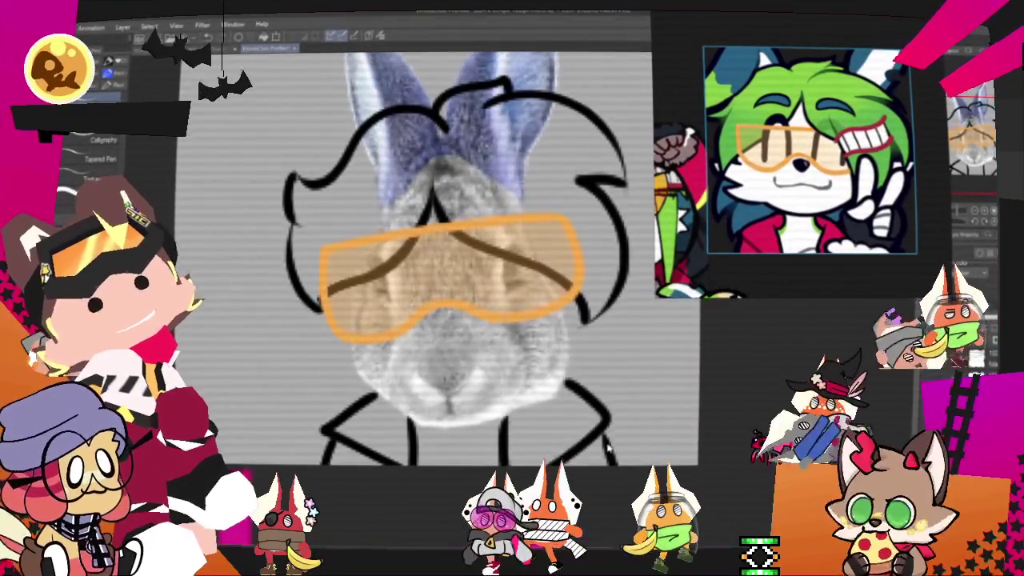
pyautogui.scroll(2, 448, 280)
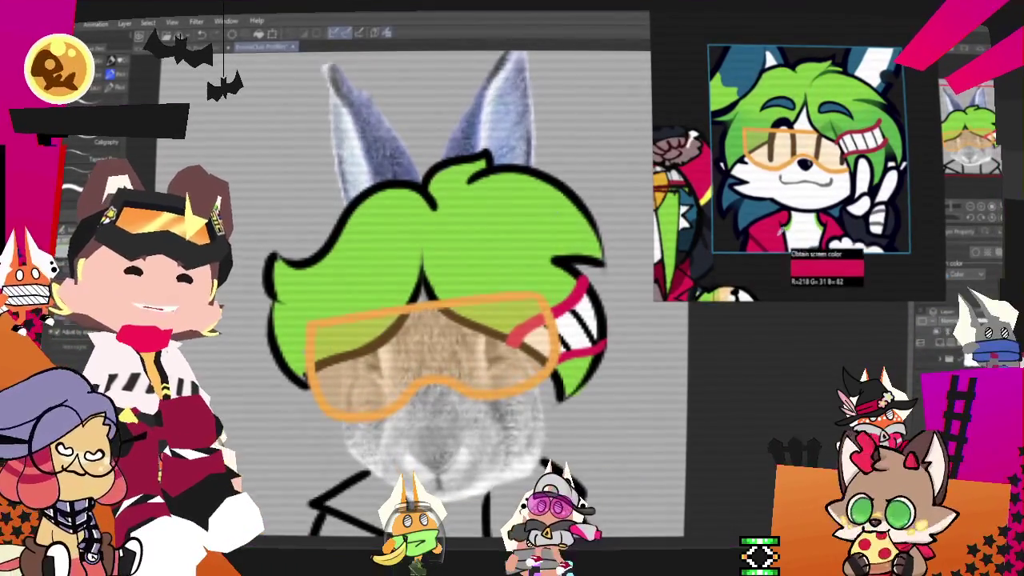
pyautogui.moveTo(432, 320); pyautogui.dragTo(479, 180)
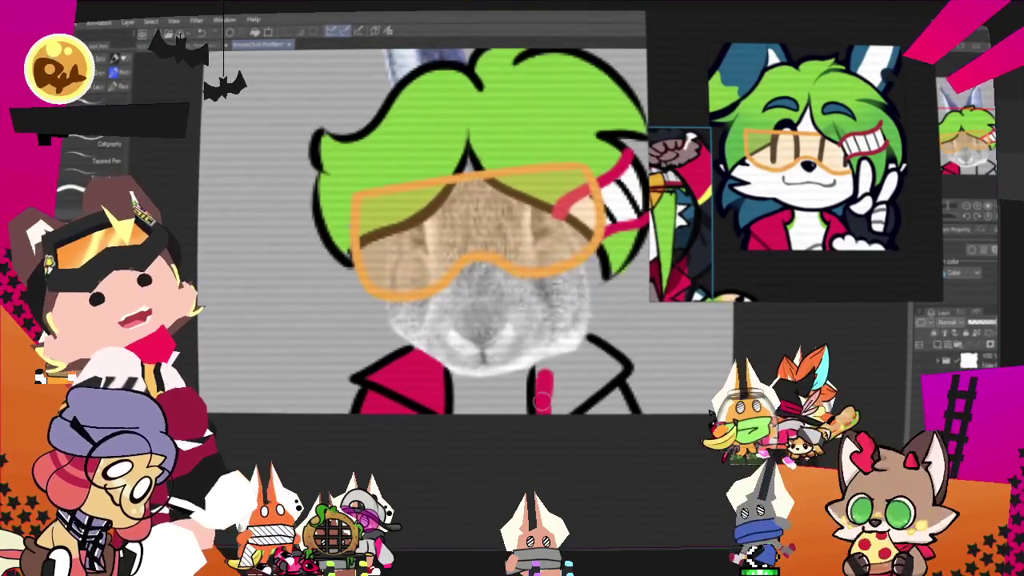
# Step: Paint the jacket red, then outline cheek fluff tufts at the face's lower left and right
pyautogui.moveTo(544, 412)
pyautogui.mouseDown()
pyautogui.moveTo(564, 359)
pyautogui.moveTo(582, 374)
pyautogui.mouseUp()
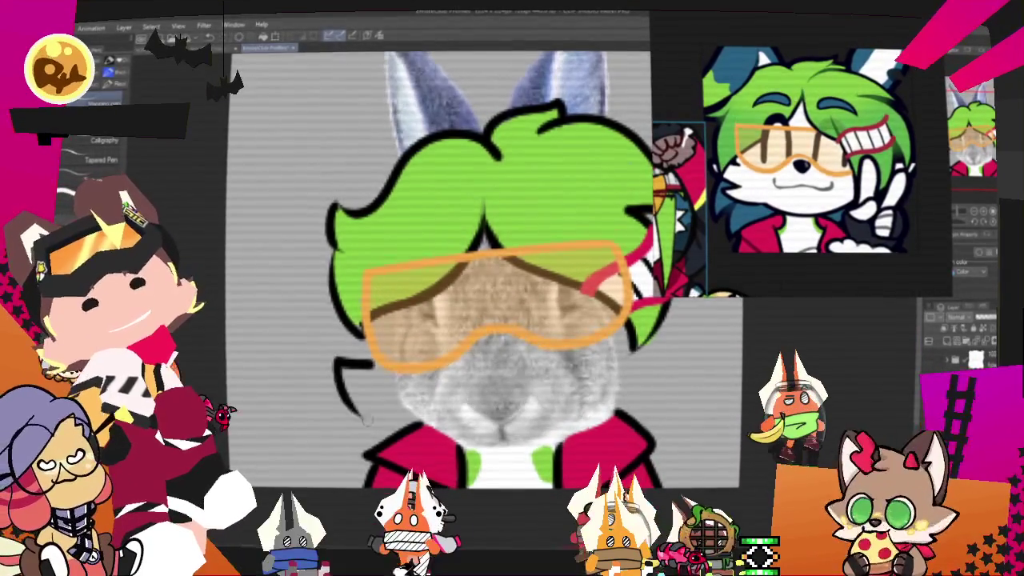
pyautogui.moveTo(368, 362); pyautogui.dragTo(364, 436)
pyautogui.hotkey('ctrl', 'z')
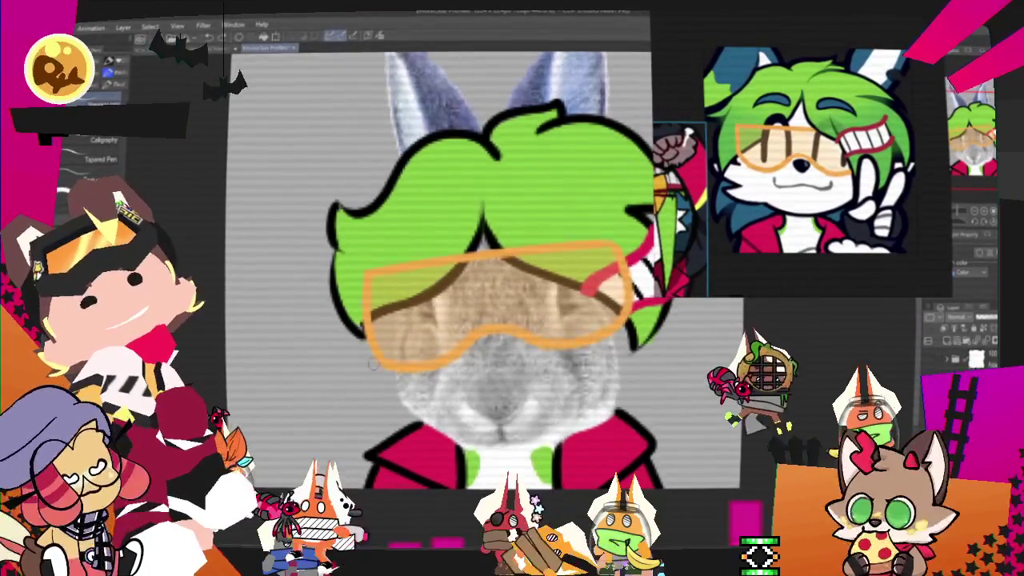
pyautogui.moveTo(372, 360)
pyautogui.mouseDown()
pyautogui.moveTo(336, 393)
pyautogui.moveTo(382, 438)
pyautogui.mouseUp()
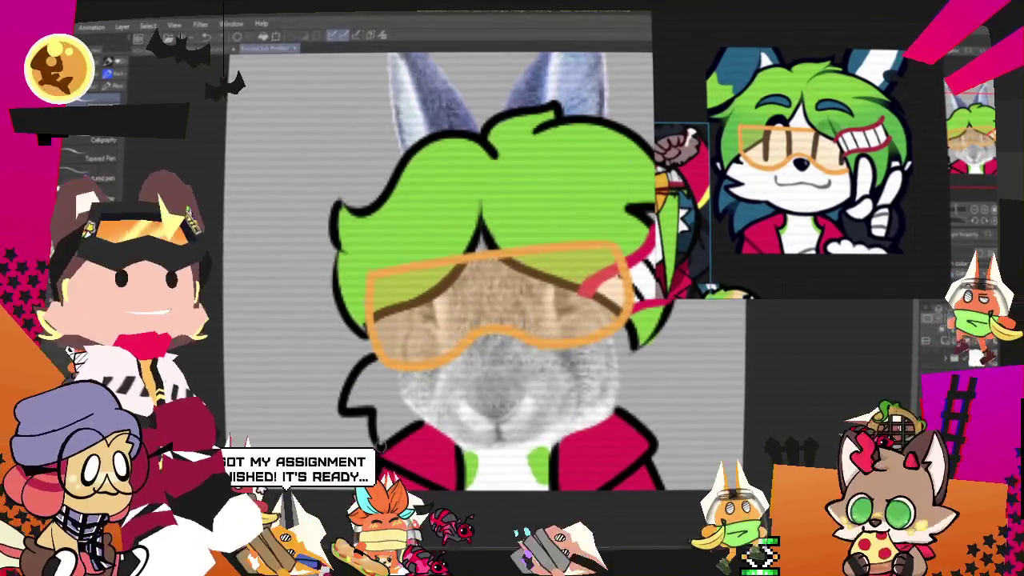
pyautogui.moveTo(634, 343); pyautogui.dragTo(651, 396)
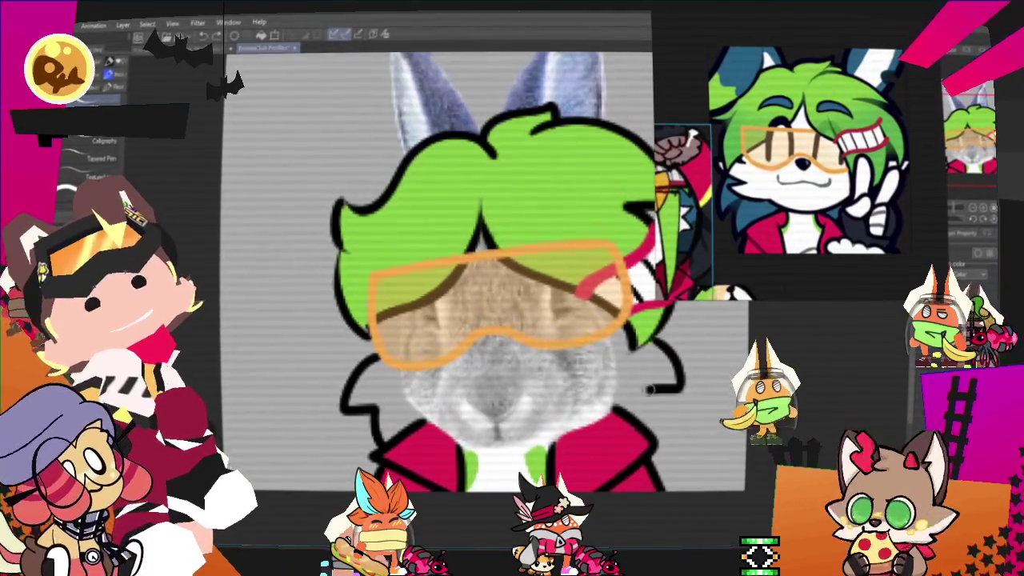